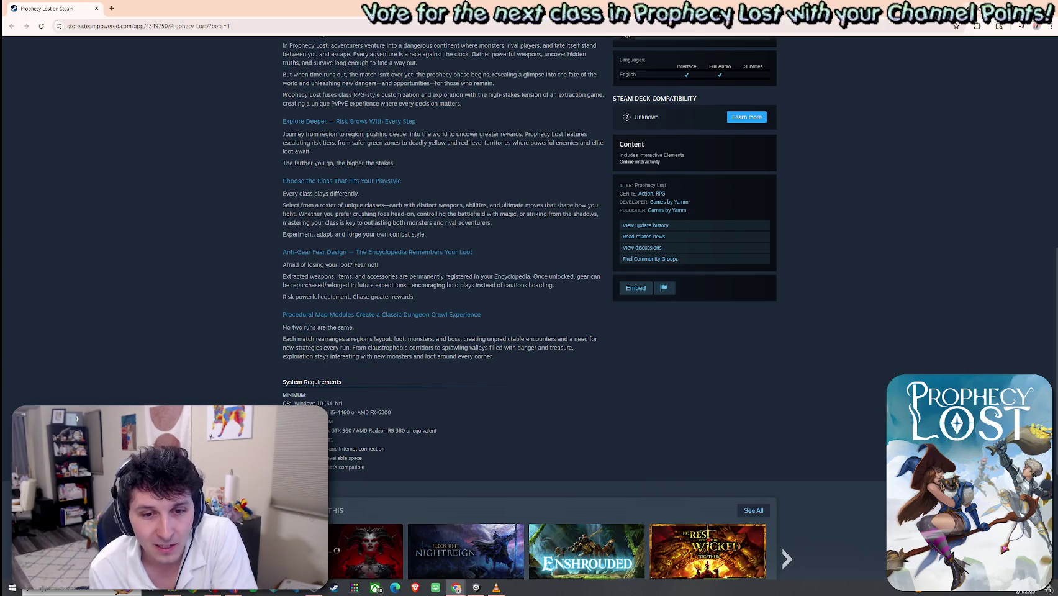
Scroll to the page top and cycle forward through screenshots to the purple arena one
{"action": "scroll", "coordinate": [684, 296], "scroll_direction": "up", "scroll_amount": 8}
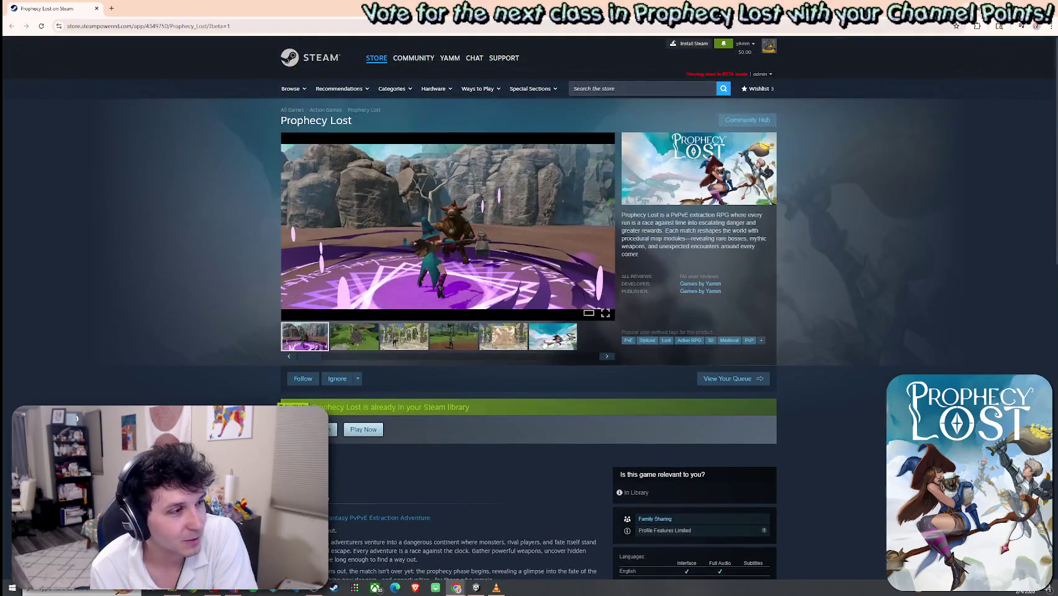
{"action": "left_click", "coordinate": [506, 346]}
{"action": "left_click", "coordinate": [449, 348]}
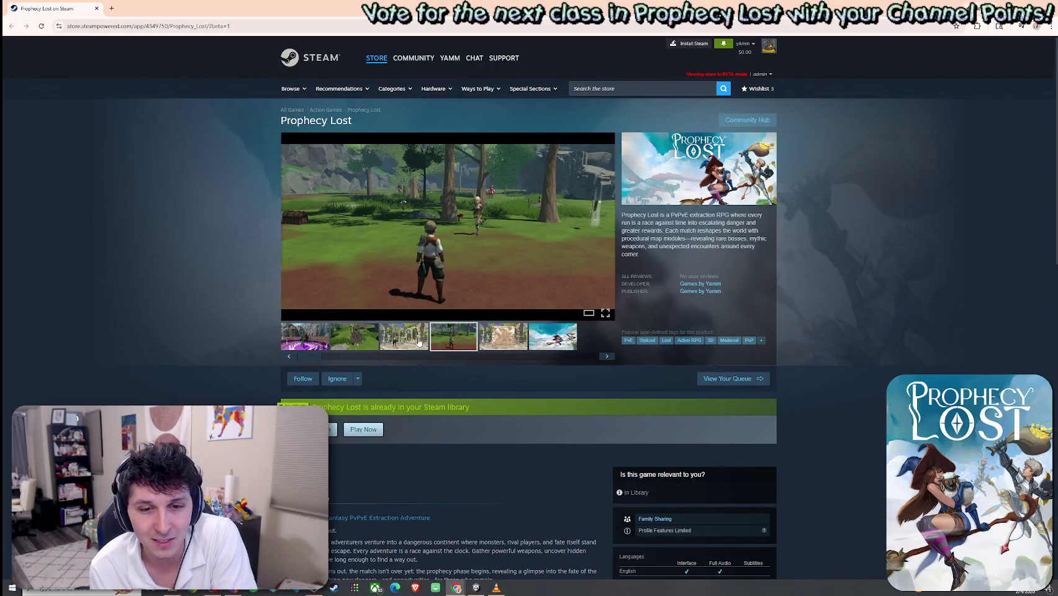
{"action": "left_click", "coordinate": [417, 343]}
{"action": "left_click", "coordinate": [315, 339]}
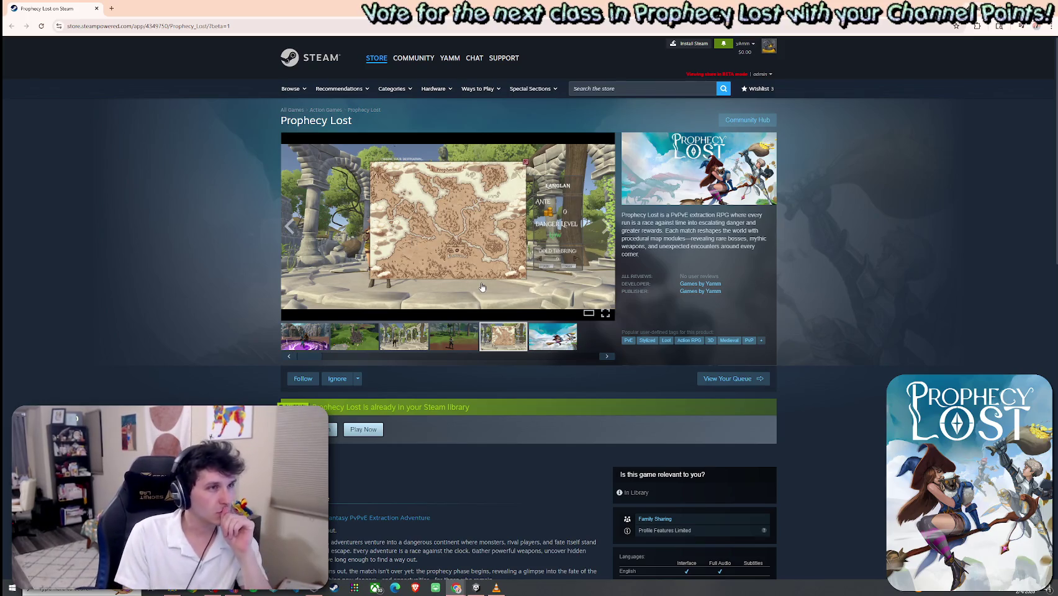
Step back through the ruins and purple arena screenshots, then highlight the description's opening words
{"action": "left_click", "coordinate": [452, 341]}
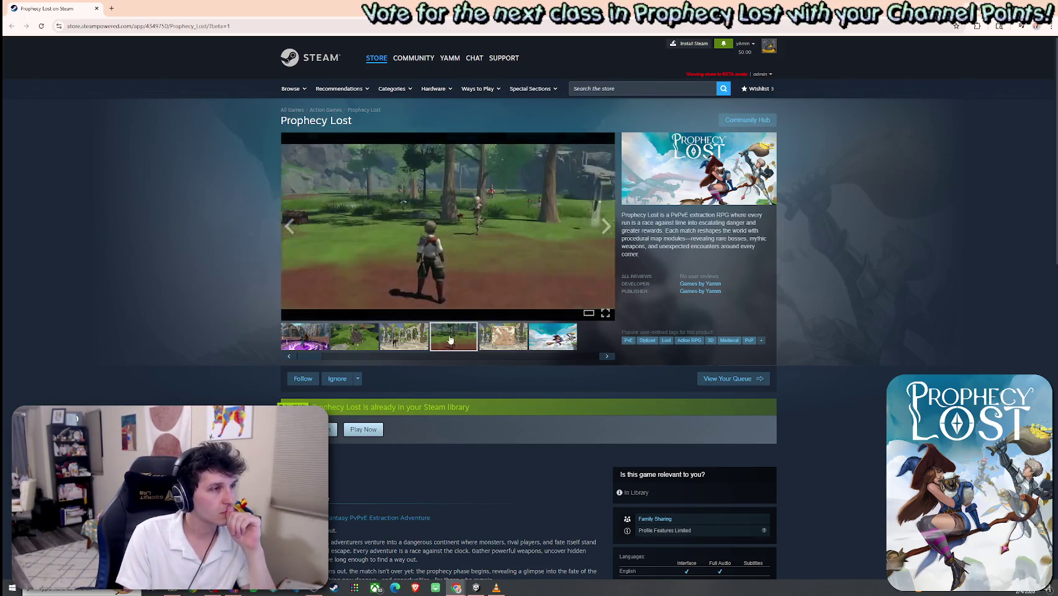
{"action": "left_click", "coordinate": [380, 340]}
{"action": "left_click", "coordinate": [354, 336]}
{"action": "left_click", "coordinate": [304, 337]}
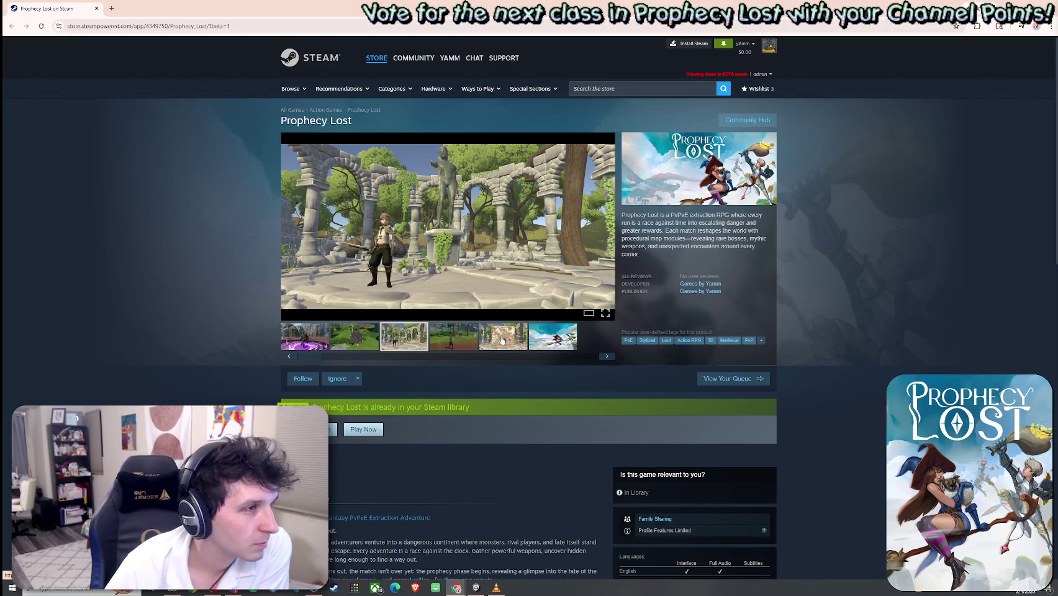
{"action": "mouse_move", "coordinate": [627, 216]}
{"action": "left_mouse_down"}
{"action": "mouse_move", "coordinate": [769, 218]}
{"action": "mouse_move", "coordinate": [642, 225]}
{"action": "mouse_move", "coordinate": [751, 224]}
{"action": "mouse_move", "coordinate": [646, 240]}
{"action": "mouse_move", "coordinate": [766, 239]}
{"action": "mouse_move", "coordinate": [649, 247]}
{"action": "mouse_move", "coordinate": [737, 246]}
{"action": "mouse_move", "coordinate": [669, 251]}
{"action": "left_mouse_up"}
Select and deselect the top lines of the game description
{"action": "left_click", "coordinate": [743, 218]}
{"action": "left_click", "coordinate": [666, 230]}
{"action": "left_click", "coordinate": [667, 231]}
{"action": "left_click", "coordinate": [671, 252]}
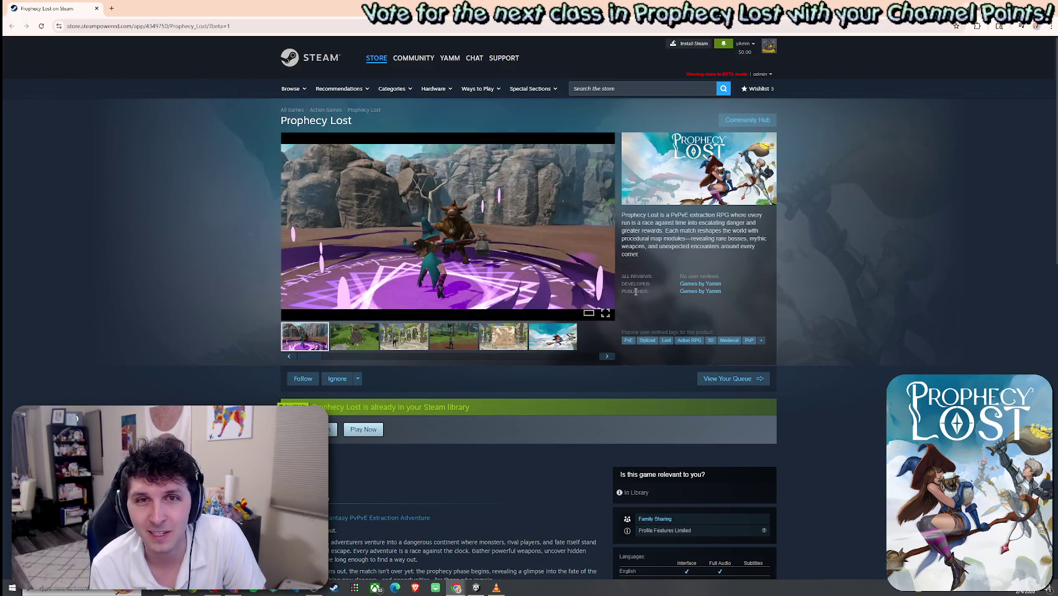
{"action": "left_click_drag", "start_coordinate": [744, 230], "coordinate": [623, 214]}
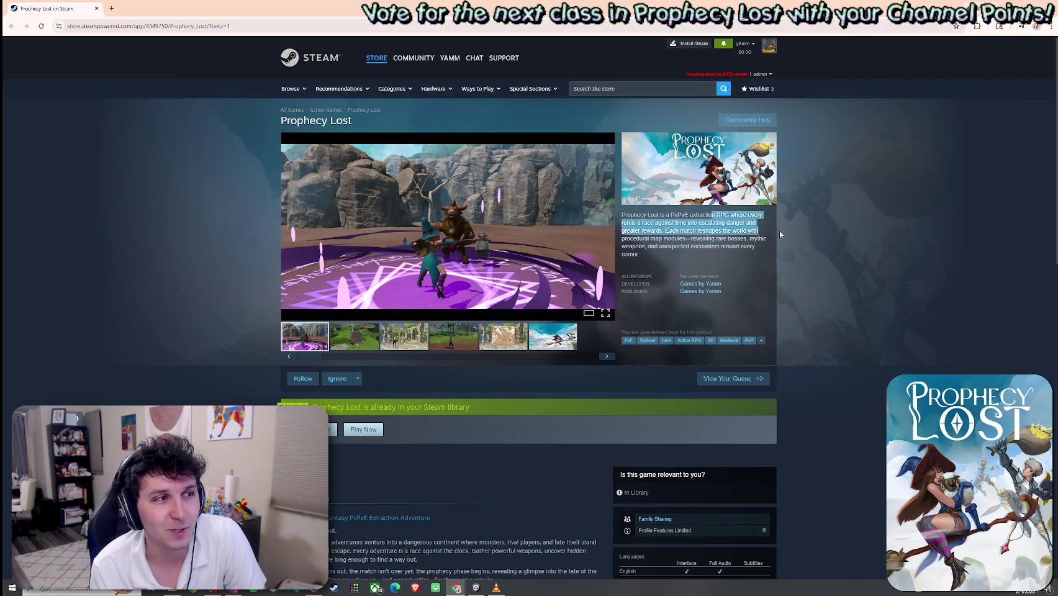
{"action": "left_click", "coordinate": [722, 234]}
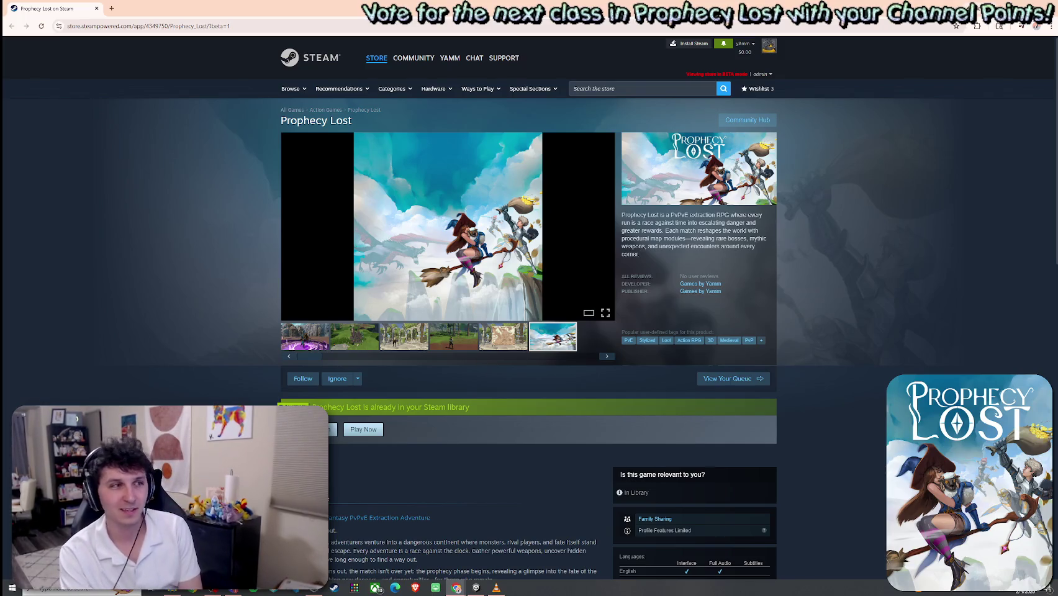
Step back through the gallery screenshots and jump to the All Reviews section
{"action": "left_click", "coordinate": [508, 337]}
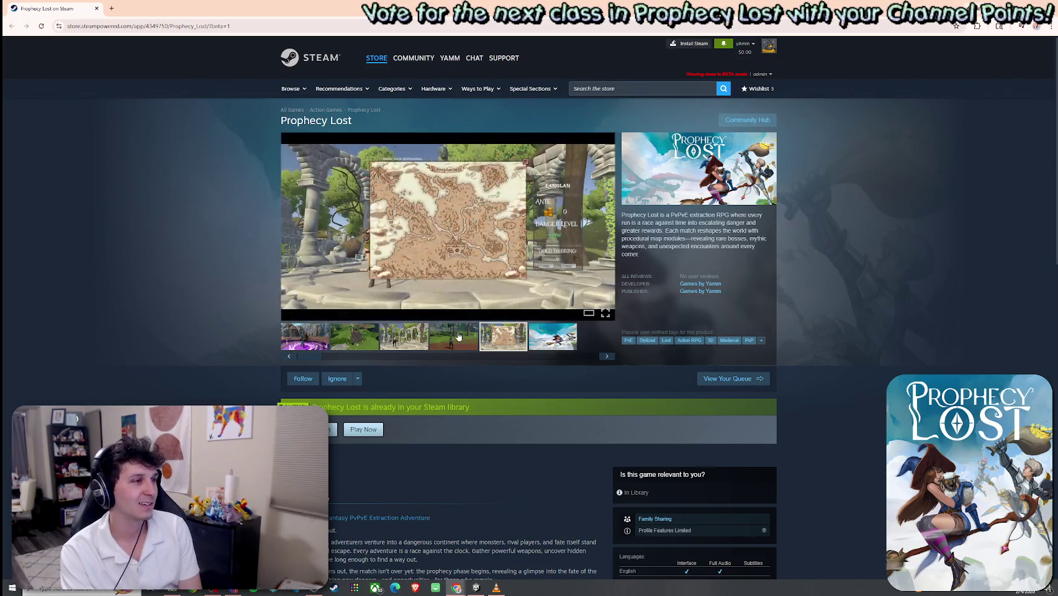
{"action": "left_click", "coordinate": [459, 336]}
{"action": "left_click", "coordinate": [404, 336]}
{"action": "left_click", "coordinate": [354, 336]}
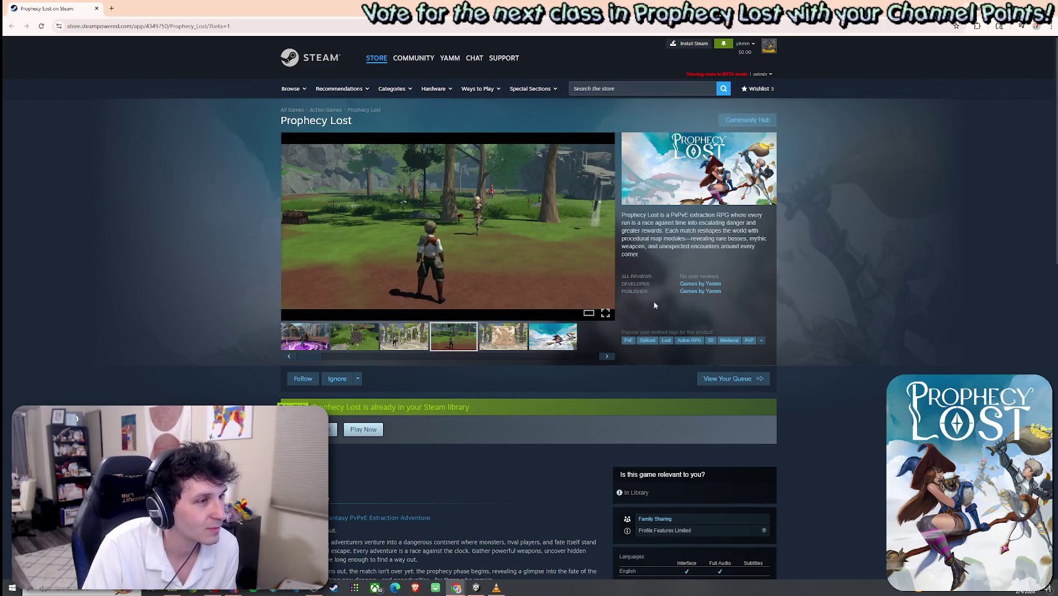
{"action": "left_click", "coordinate": [636, 276]}
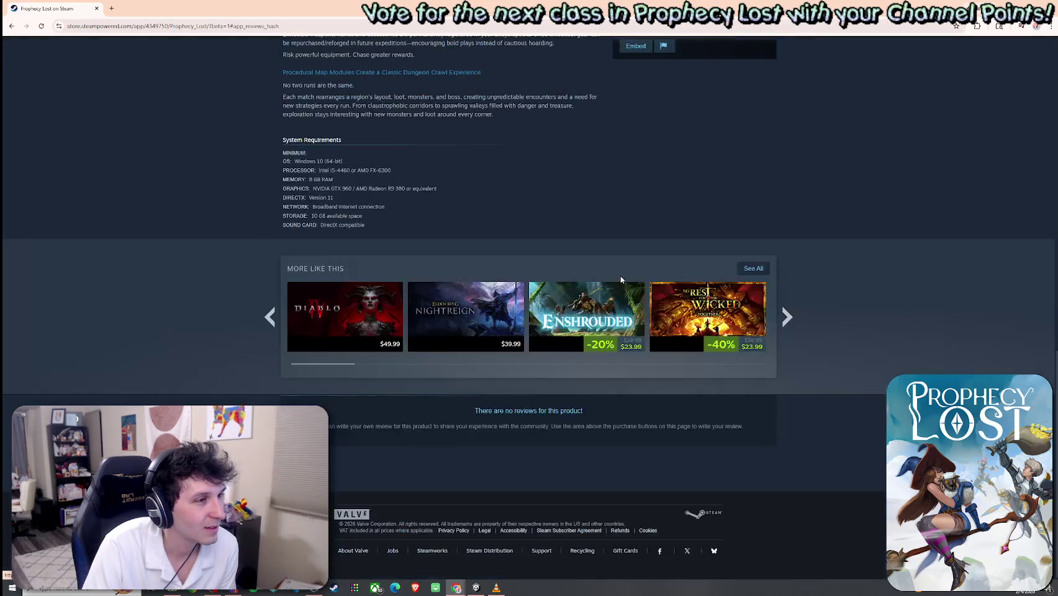
Return to the page top, show the map screenshot again, and scroll through About This Game
{"action": "scroll", "coordinate": [658, 320], "scroll_direction": "up", "scroll_amount": 20}
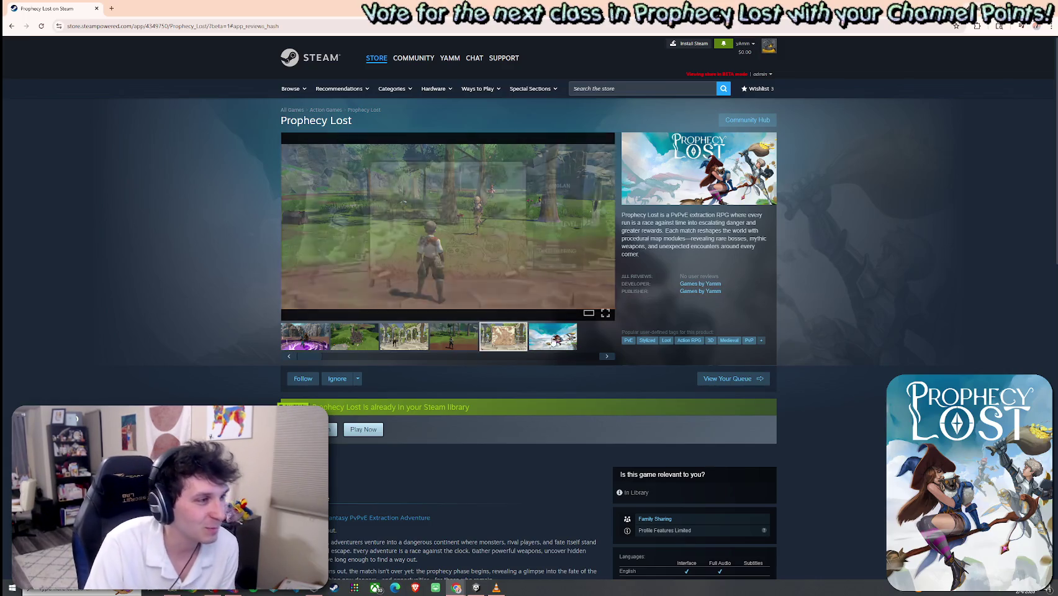
{"action": "left_click", "coordinate": [553, 340]}
{"action": "left_click", "coordinate": [523, 342]}
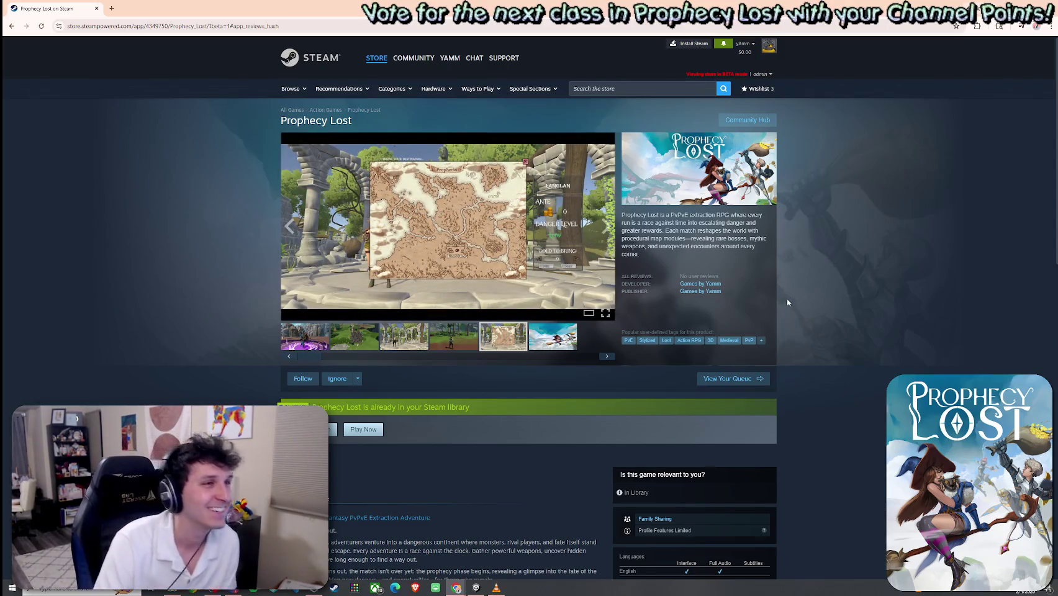
{"action": "scroll", "coordinate": [787, 299], "scroll_direction": "down", "scroll_amount": 6}
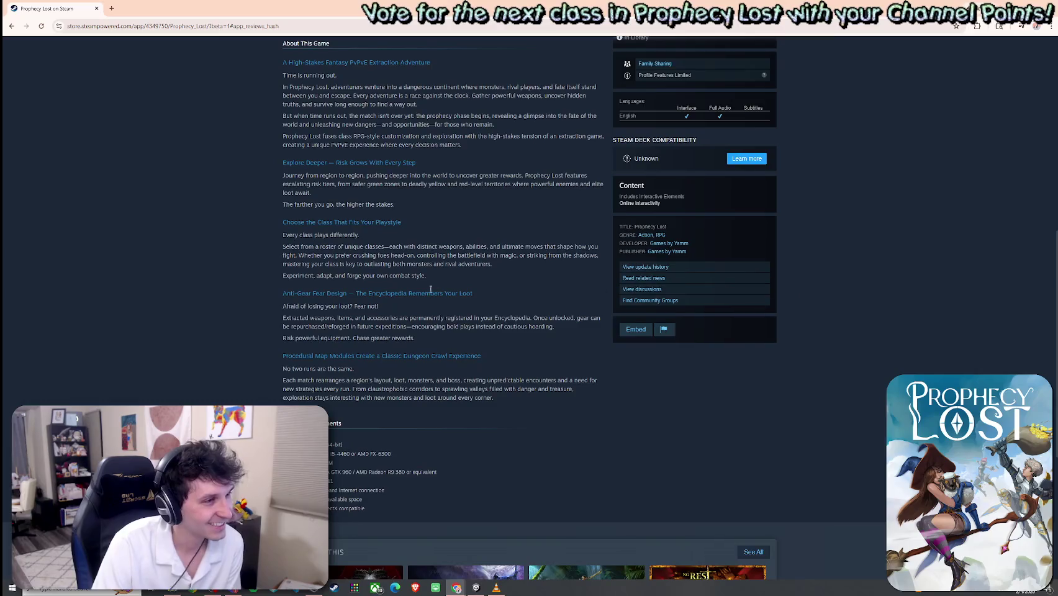
{"action": "scroll", "coordinate": [464, 270], "scroll_direction": "up", "scroll_amount": 6}
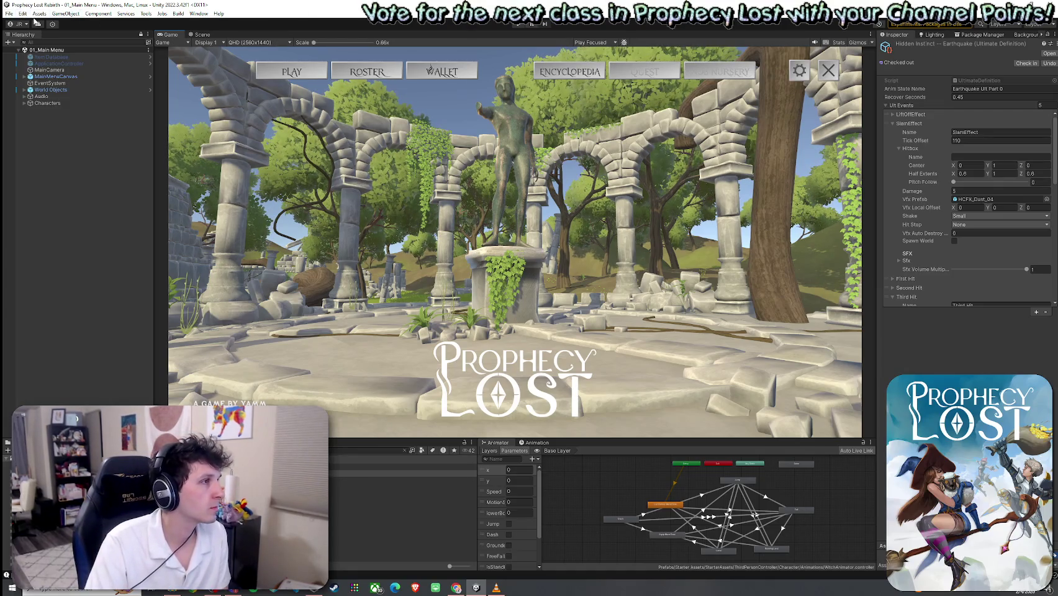
Switch to the Scene view and load 02_Test Scene from the Project's Scenes folder
{"action": "left_click", "coordinate": [197, 34]}
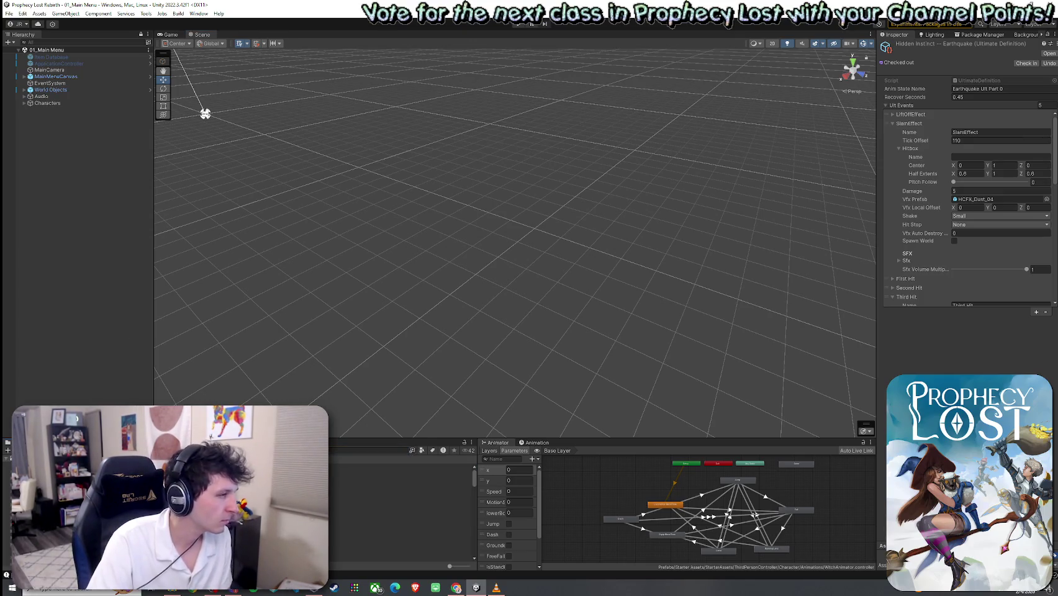
{"action": "left_click", "coordinate": [373, 450]}
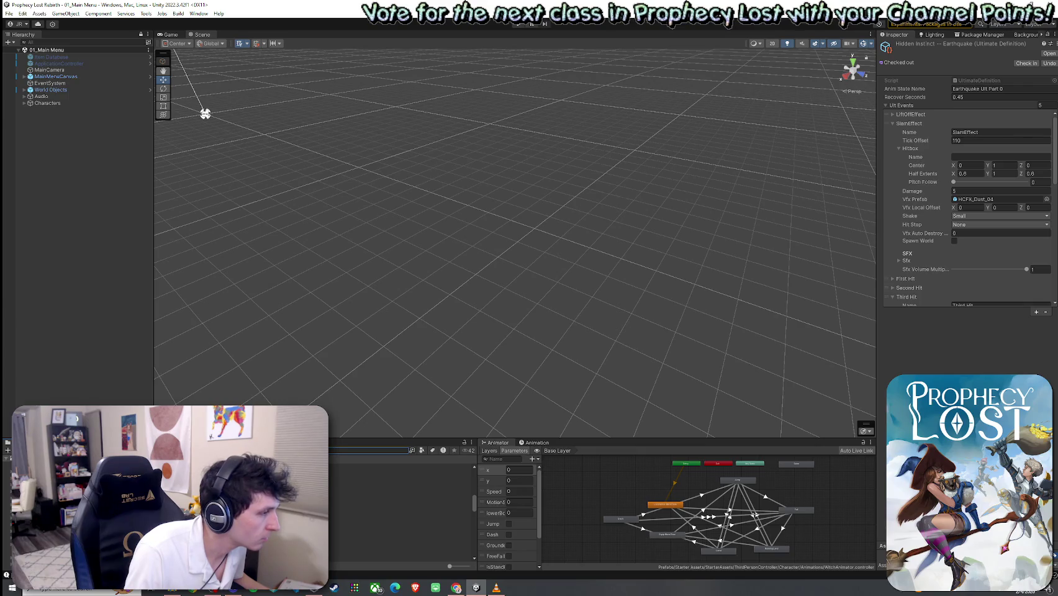
{"action": "left_click", "coordinate": [146, 13]}
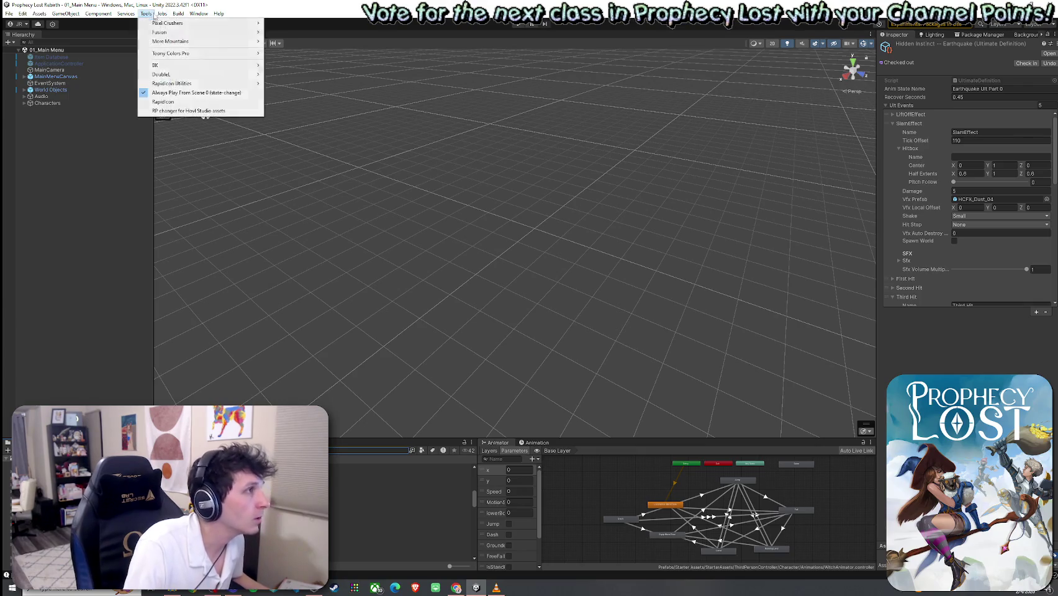
{"action": "left_click", "coordinate": [187, 92]}
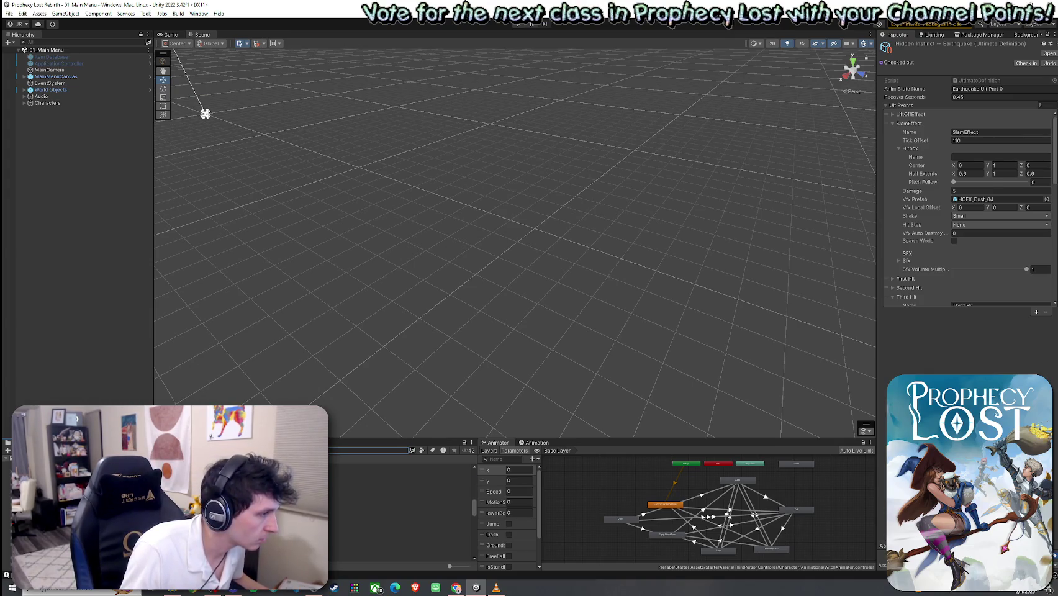
{"action": "left_click", "coordinate": [398, 474]}
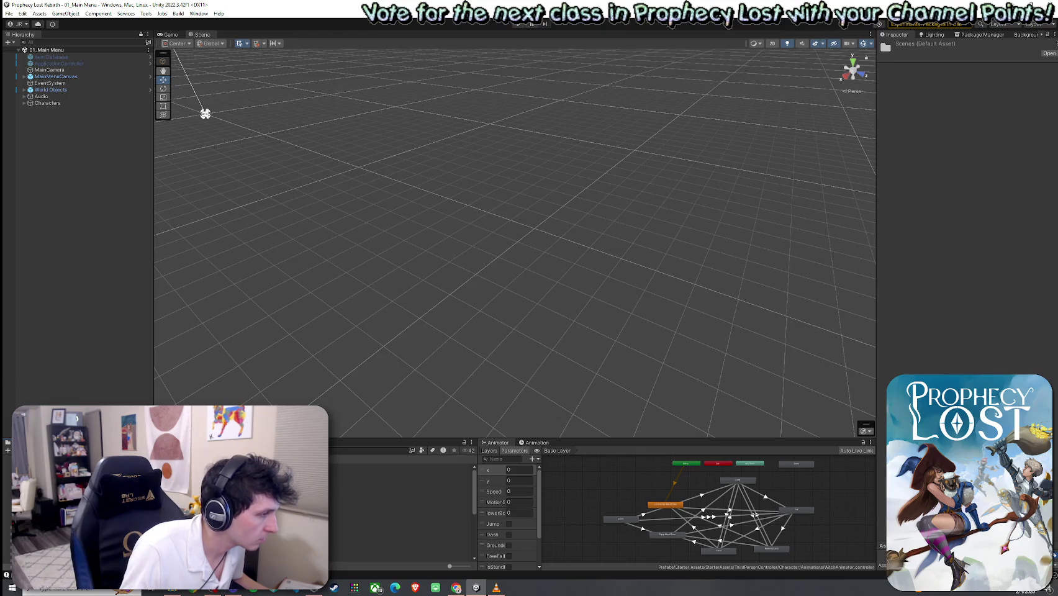
{"action": "left_click", "coordinate": [372, 527]}
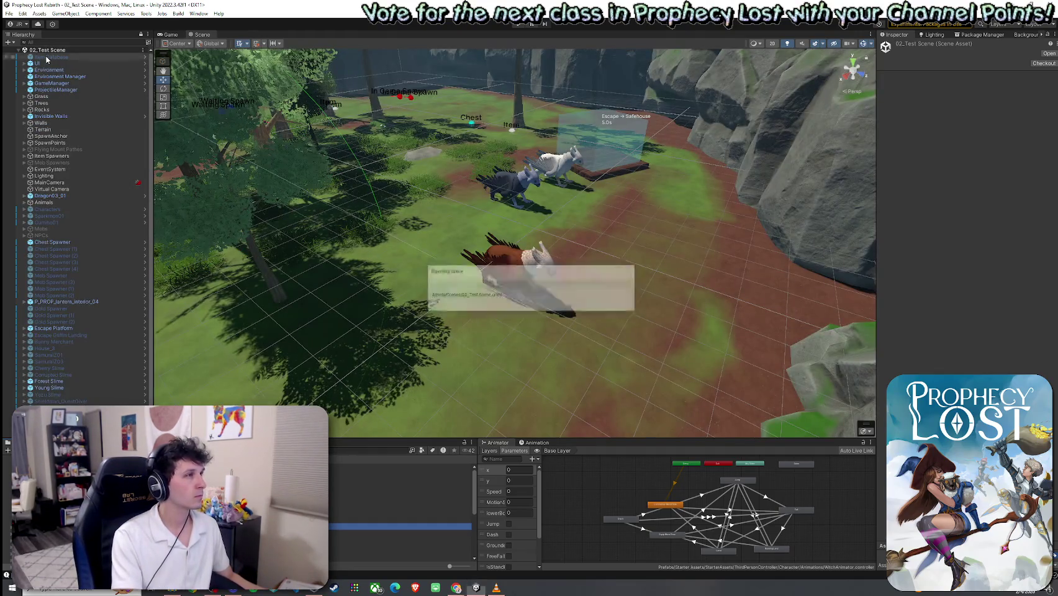
Save the test scene and frame the Angel Slime in the Scene view
{"action": "left_click", "coordinate": [95, 58]}
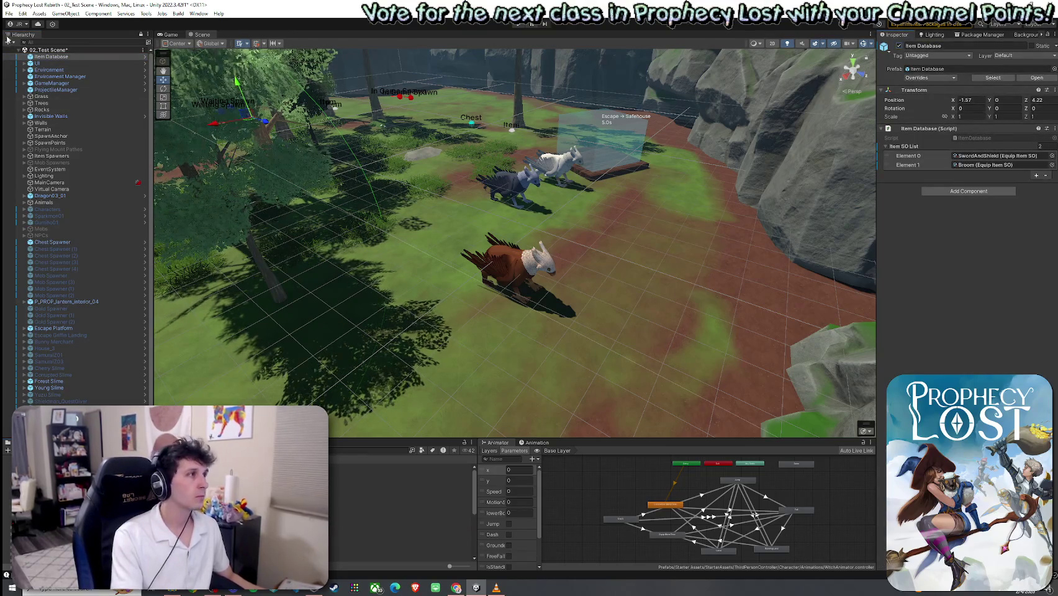
{"action": "left_click", "coordinate": [8, 13]}
{"action": "left_click", "coordinate": [25, 53]}
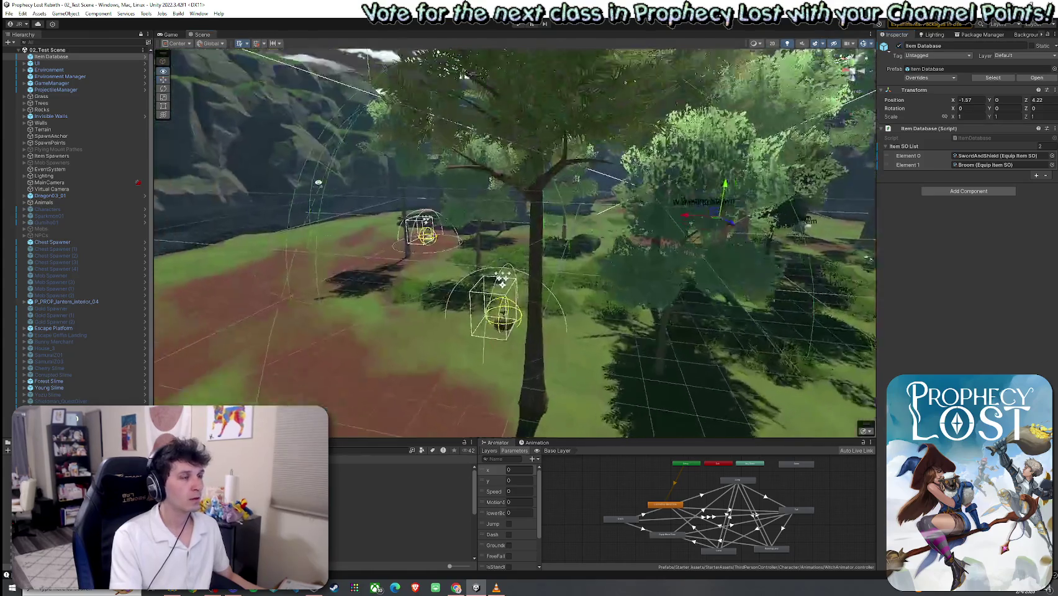
{"action": "mouse_move", "coordinate": [318, 182]}
{"action": "left_mouse_down"}
{"action": "mouse_move", "coordinate": [526, 158]}
{"action": "mouse_move", "coordinate": [509, 205]}
{"action": "left_mouse_up"}
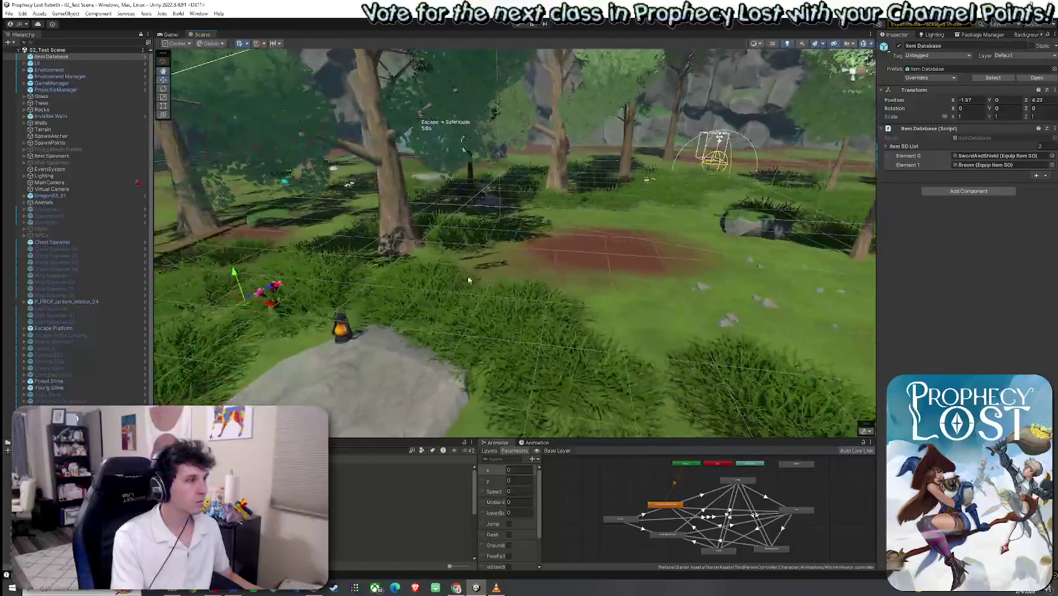
{"action": "scroll", "coordinate": [99, 319], "scroll_direction": "down", "scroll_amount": 1}
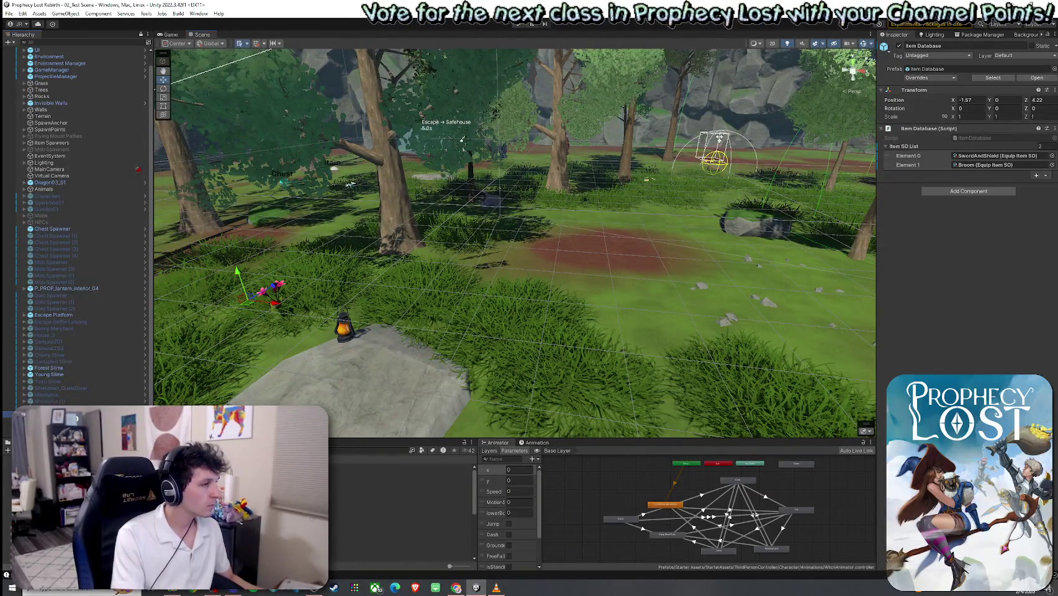
{"action": "left_click", "coordinate": [628, 248]}
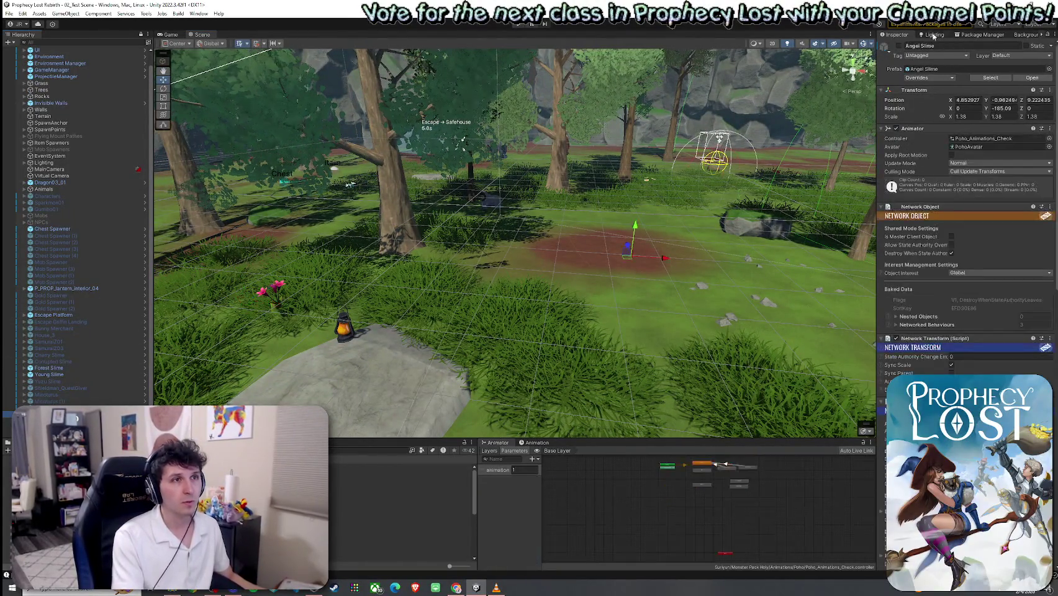
{"action": "key", "text": "f"}
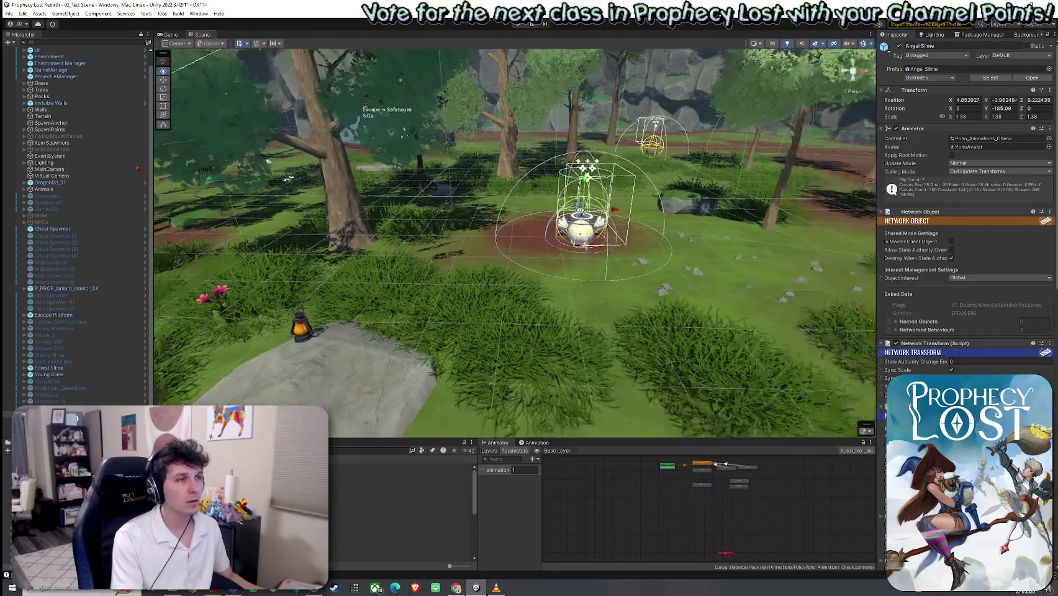
{"action": "left_click_drag", "start_coordinate": [582, 213], "coordinate": [521, 208]}
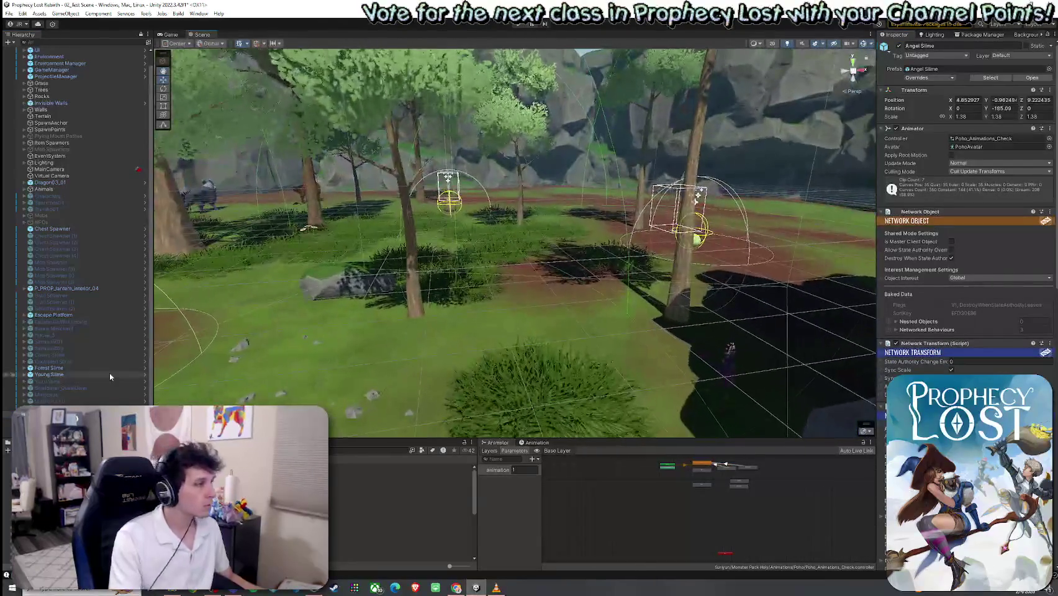
Delete Forest Slime, Young Slime and the animals from Bunny to Harpy03
{"action": "left_click", "coordinate": [59, 368]}
{"action": "left_click", "coordinate": [74, 374], "text": "shift"}
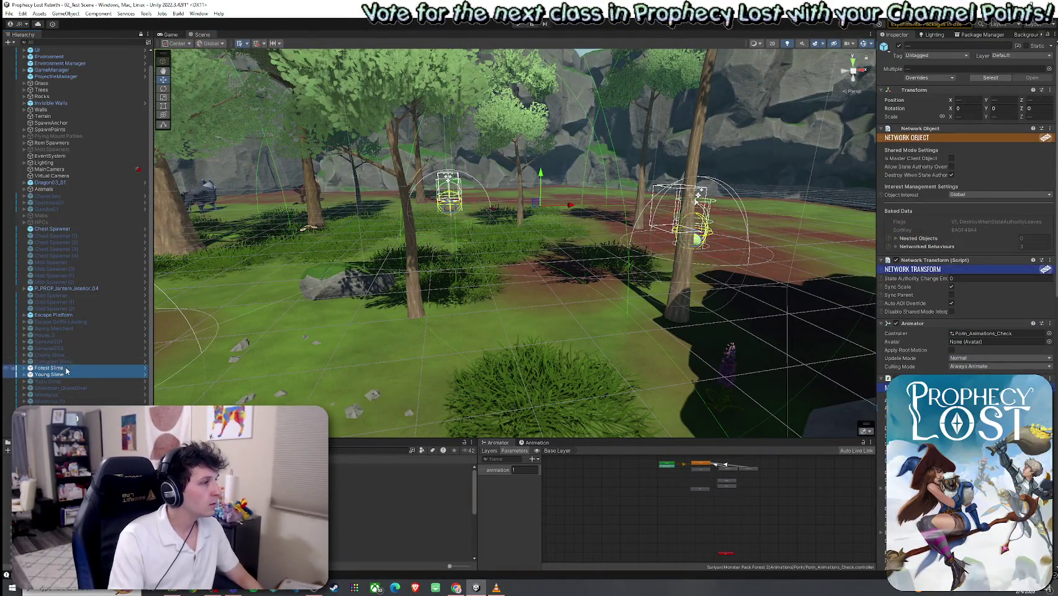
{"action": "key", "text": "Delete"}
{"action": "left_click", "coordinate": [50, 407]}
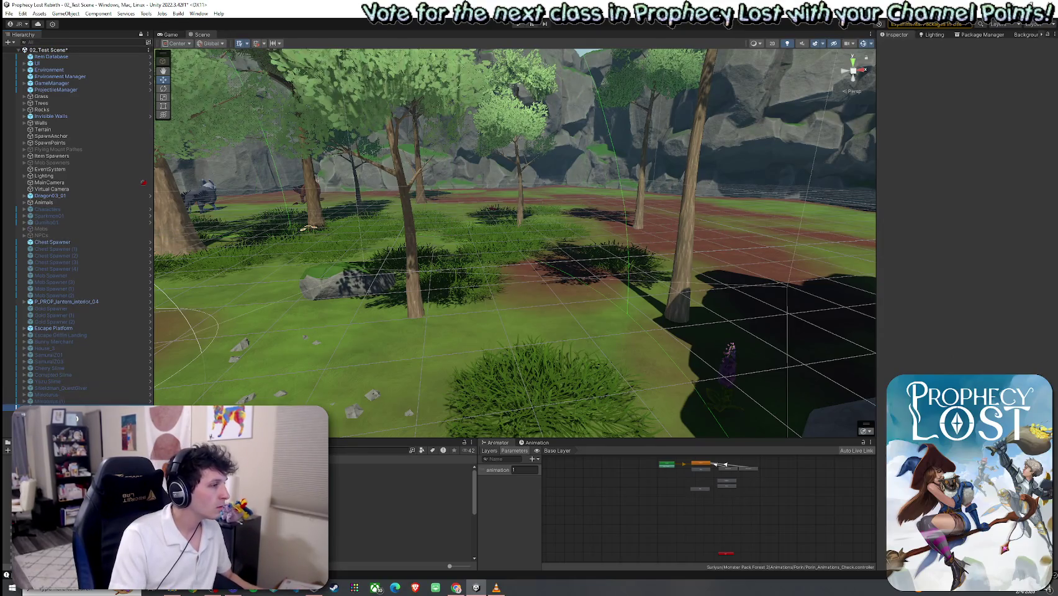
{"action": "left_click", "coordinate": [59, 342], "text": "shift"}
{"action": "key", "text": "Delete"}
Frame the Escape Griffin Landing and deactivate the Escape Platform
{"action": "left_click", "coordinate": [62, 336]}
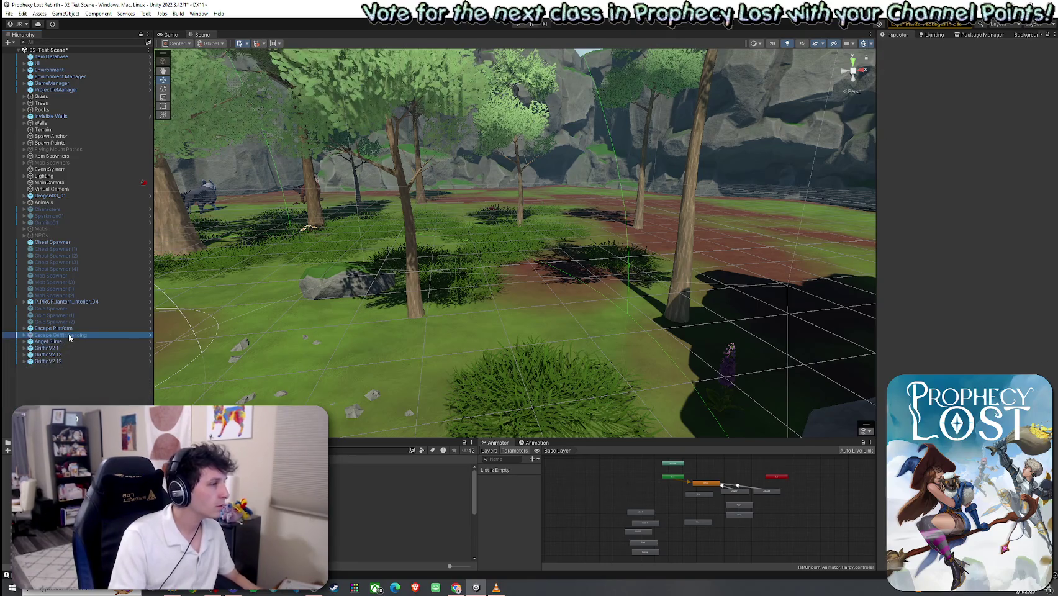
{"action": "left_click", "coordinate": [64, 328]}
{"action": "double_click", "coordinate": [62, 334]}
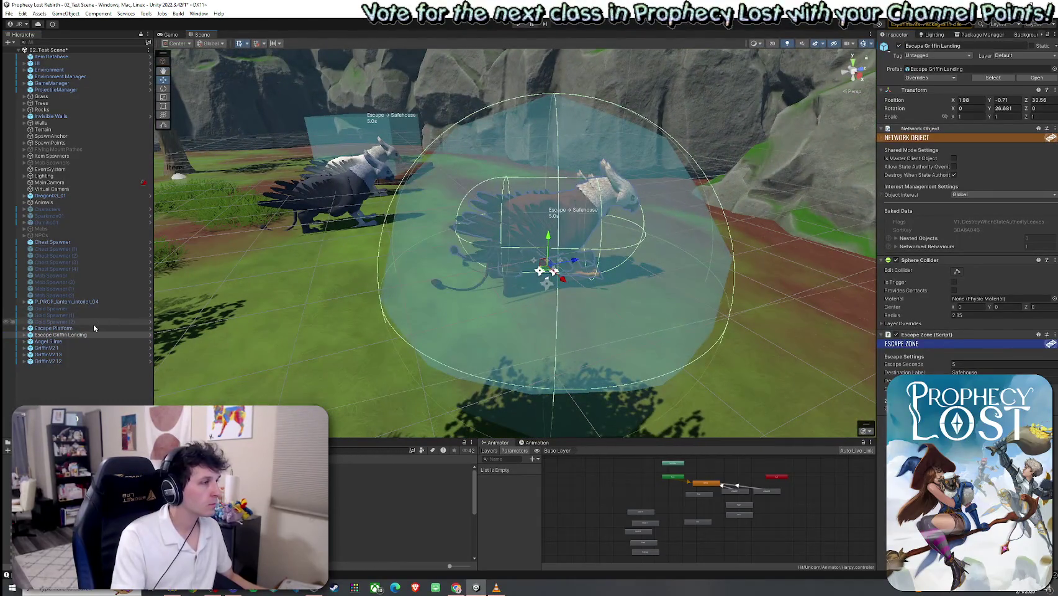
{"action": "left_click", "coordinate": [92, 328]}
{"action": "left_click", "coordinate": [899, 46]}
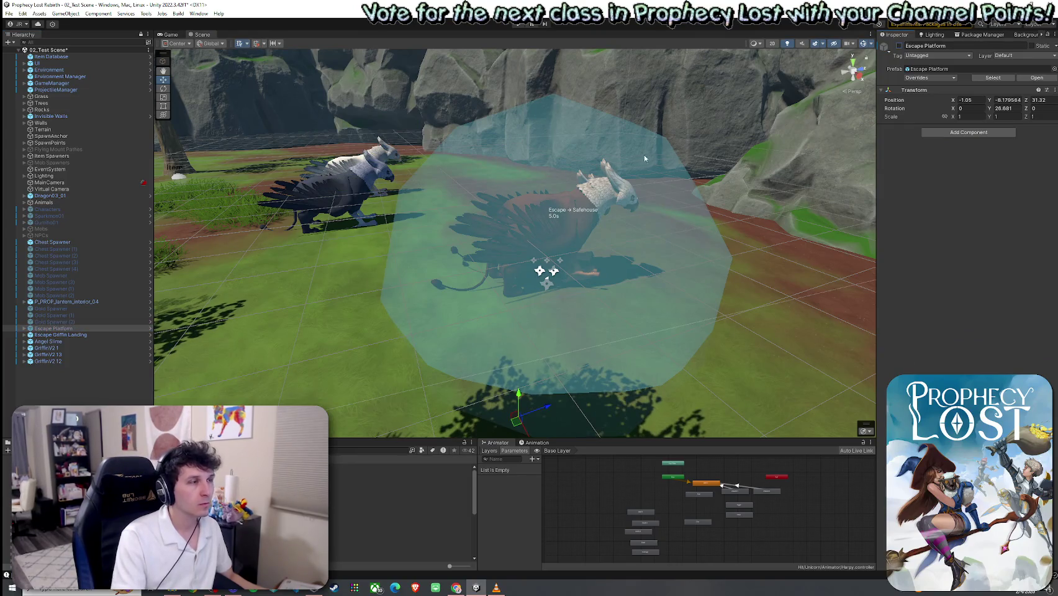
{"action": "key", "text": "f"}
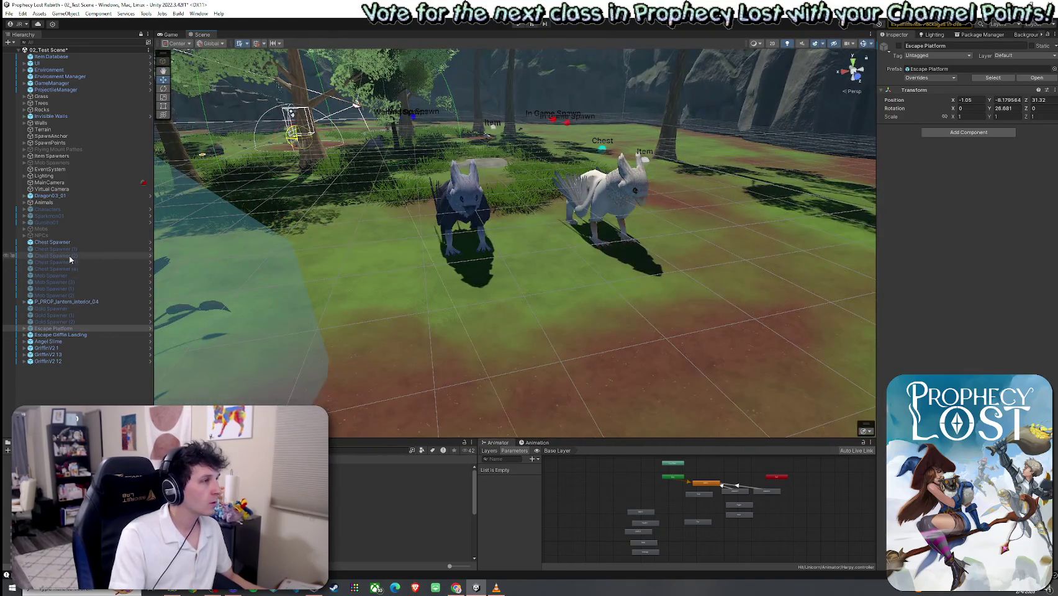
Delete the eight chest and mob spawners, the gold spawners and Escape Platform
{"action": "left_click", "coordinate": [70, 249]}
{"action": "left_click", "coordinate": [70, 295], "text": "shift"}
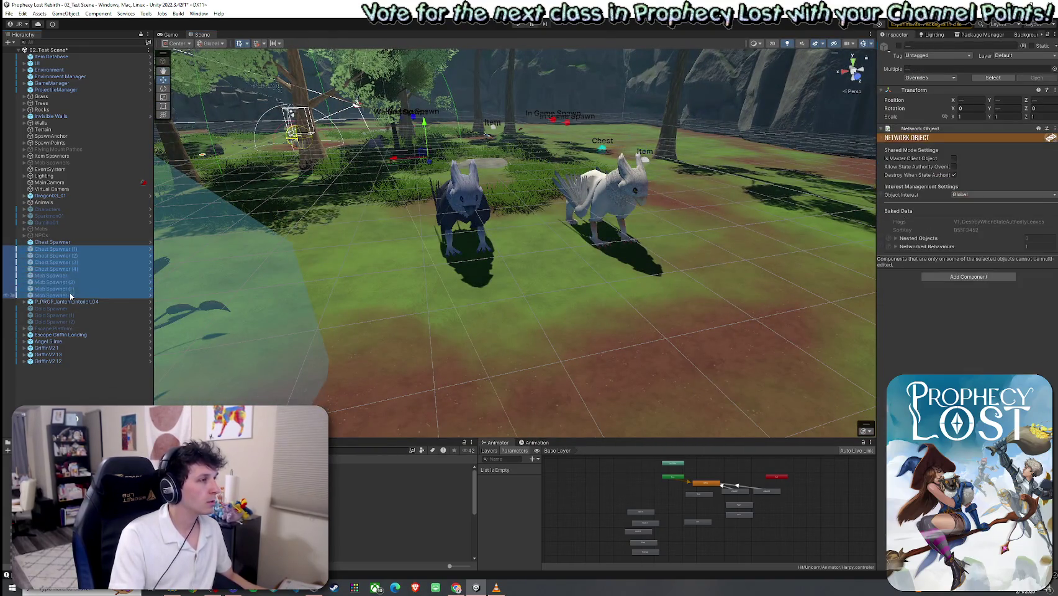
{"action": "key", "text": "Delete"}
{"action": "mouse_move", "coordinate": [67, 249]}
{"action": "left_mouse_down"}
{"action": "mouse_move", "coordinate": [68, 262]}
{"action": "mouse_move", "coordinate": [66, 249]}
{"action": "left_mouse_up"}
{"action": "double_click", "coordinate": [66, 248]}
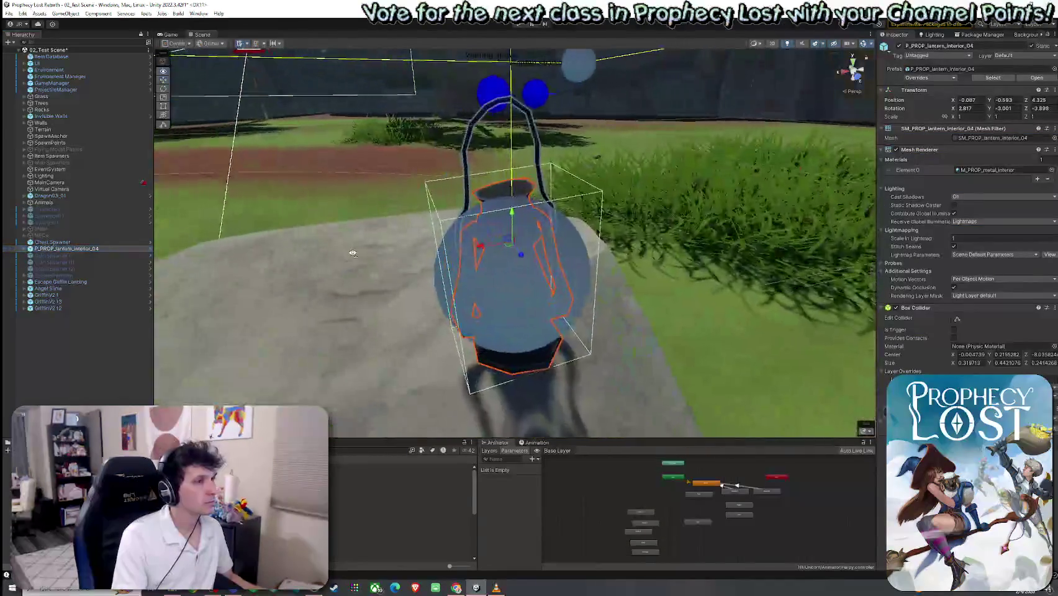
{"action": "scroll", "coordinate": [350, 255], "scroll_direction": "down", "scroll_amount": 5}
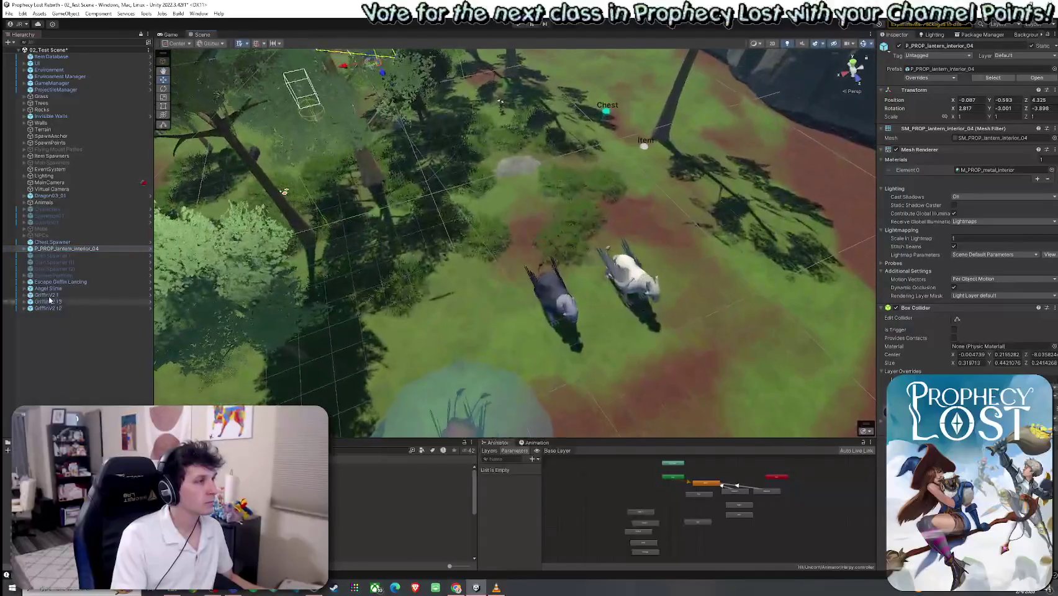
{"action": "left_click", "coordinate": [53, 256]}
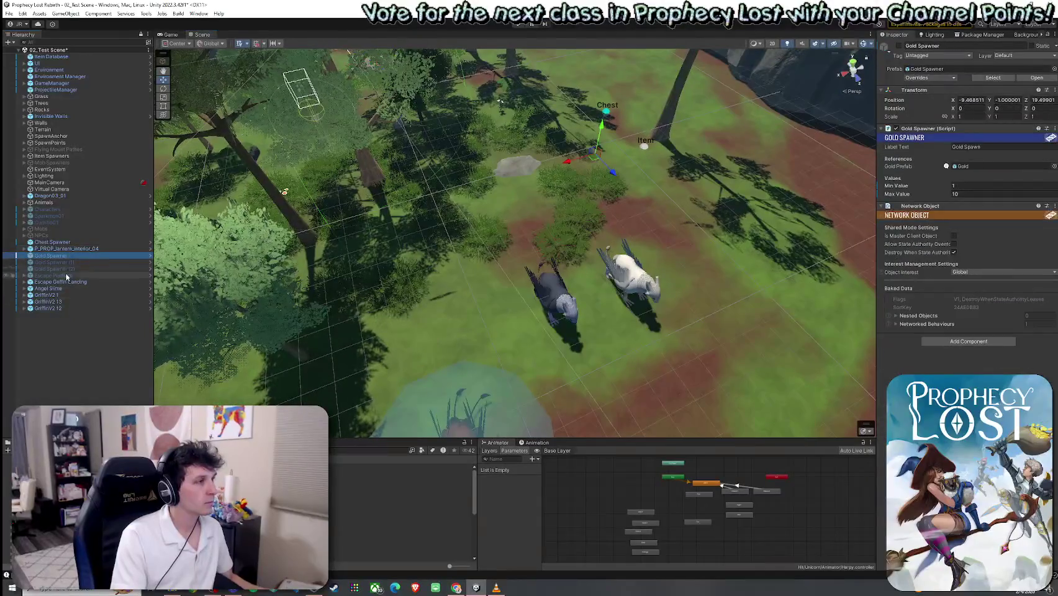
{"action": "left_click", "coordinate": [68, 276], "text": "shift"}
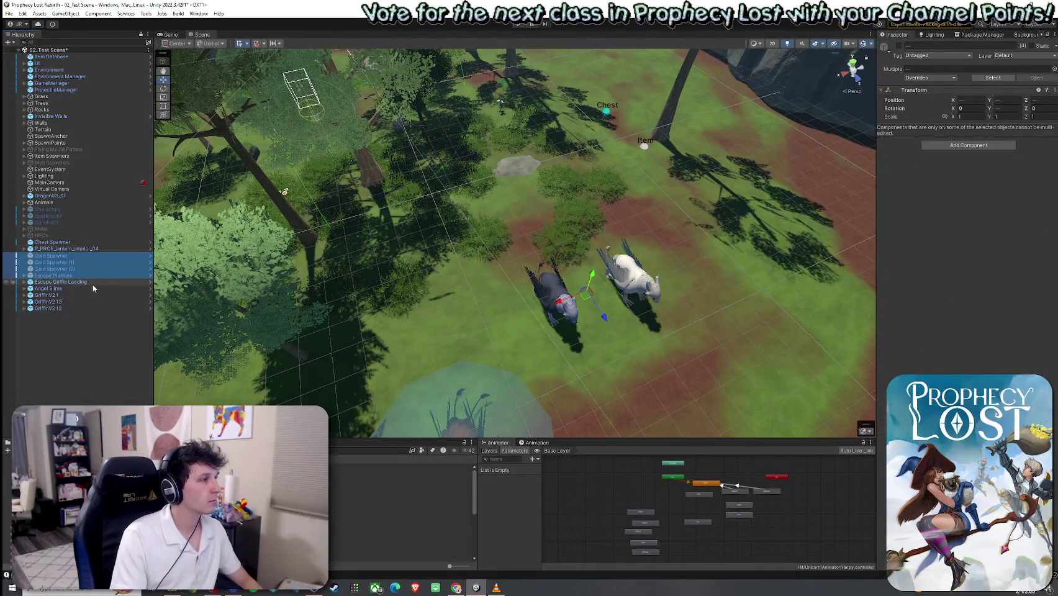
{"action": "key", "text": "Delete"}
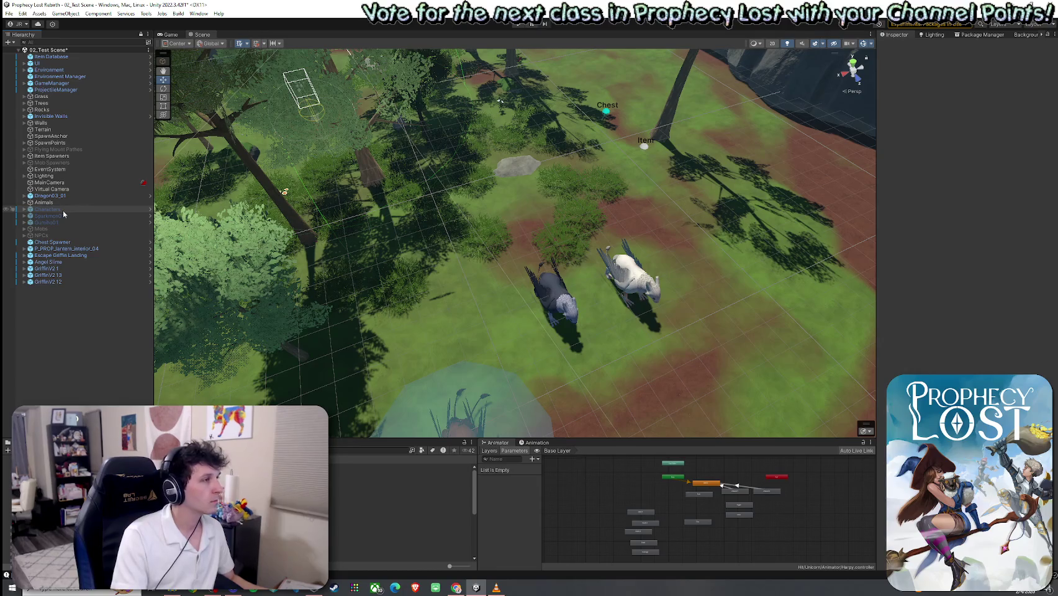
Save the scene and delete griffins GriffinV2 13, GriffinV2 12 and GriffinV2 1
{"action": "right_click", "coordinate": [29, 50]}
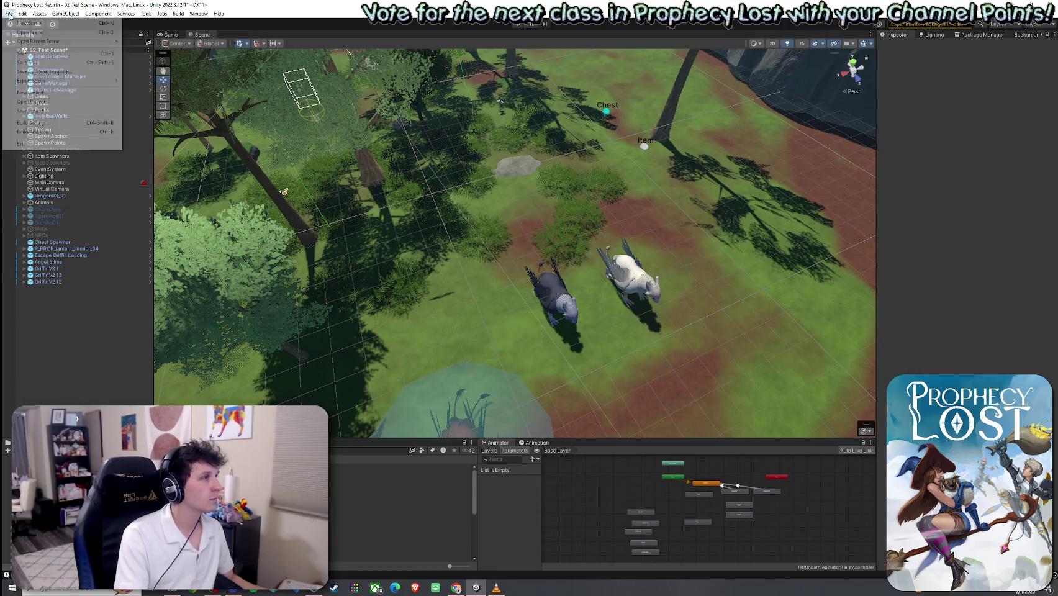
{"action": "left_click", "coordinate": [29, 54]}
{"action": "left_click", "coordinate": [49, 275]}
{"action": "left_click", "coordinate": [49, 282], "text": "shift"}
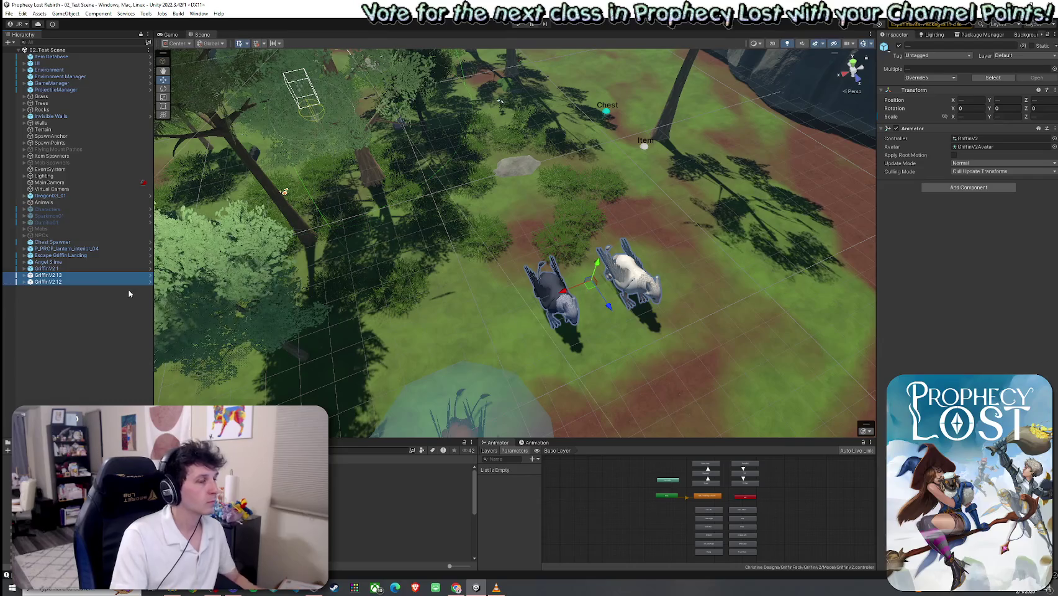
{"action": "key", "text": "Delete"}
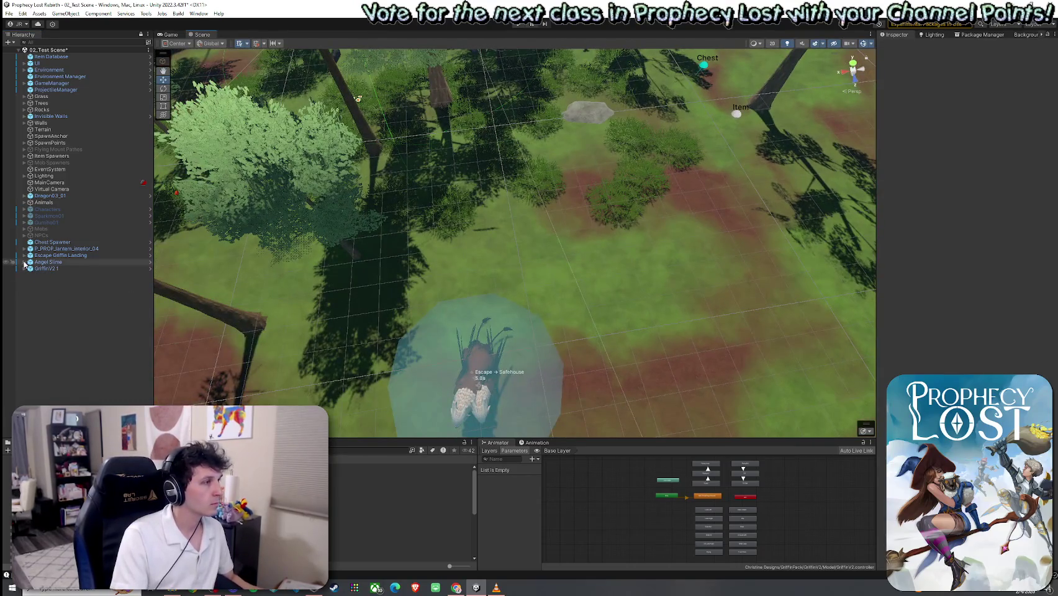
{"action": "left_click", "coordinate": [24, 255]}
{"action": "left_click", "coordinate": [47, 282]}
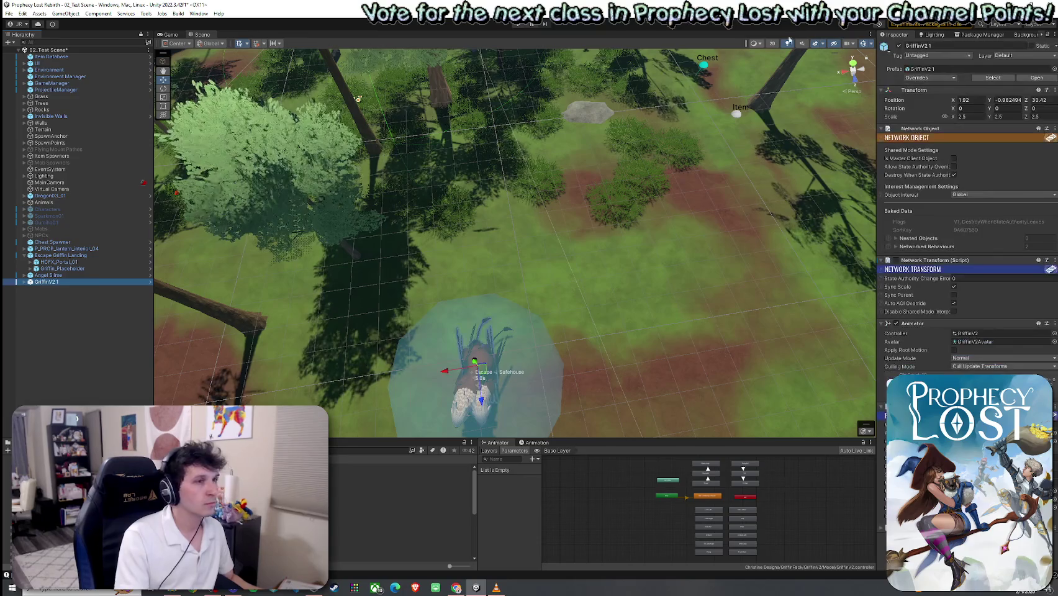
{"action": "left_click", "coordinate": [85, 299]}
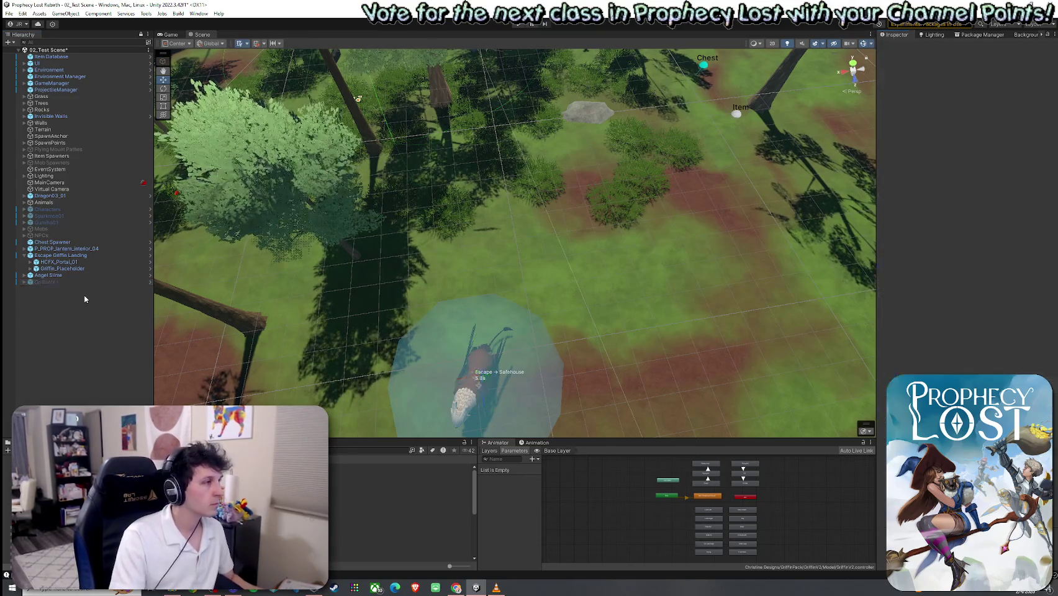
{"action": "left_click", "coordinate": [46, 282]}
{"action": "key", "text": "Delete"}
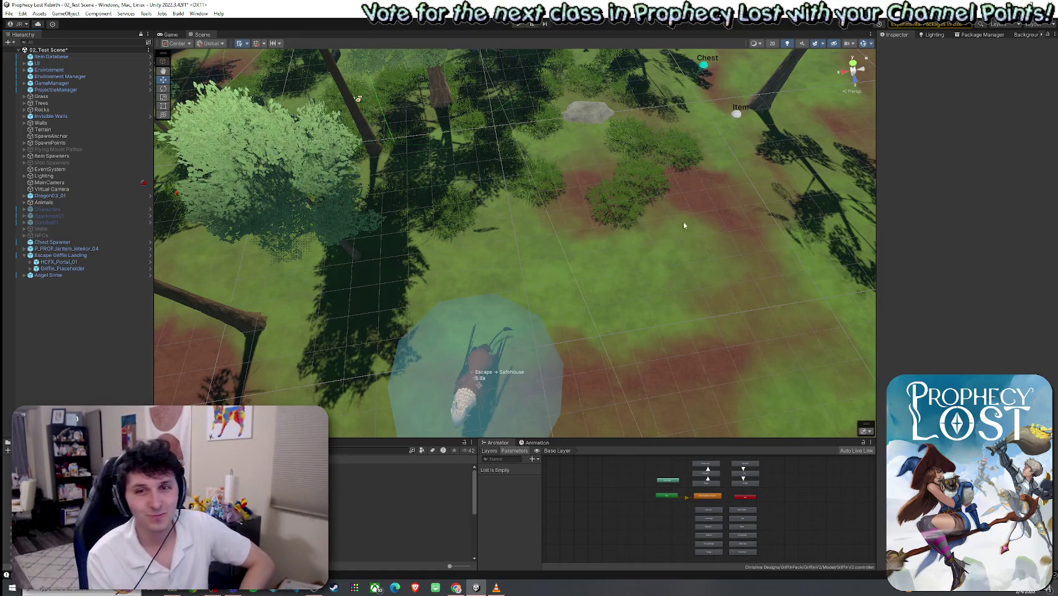
Save via File > Save, fly down to ground level, and select the Angel Slime
{"action": "left_click", "coordinate": [10, 13]}
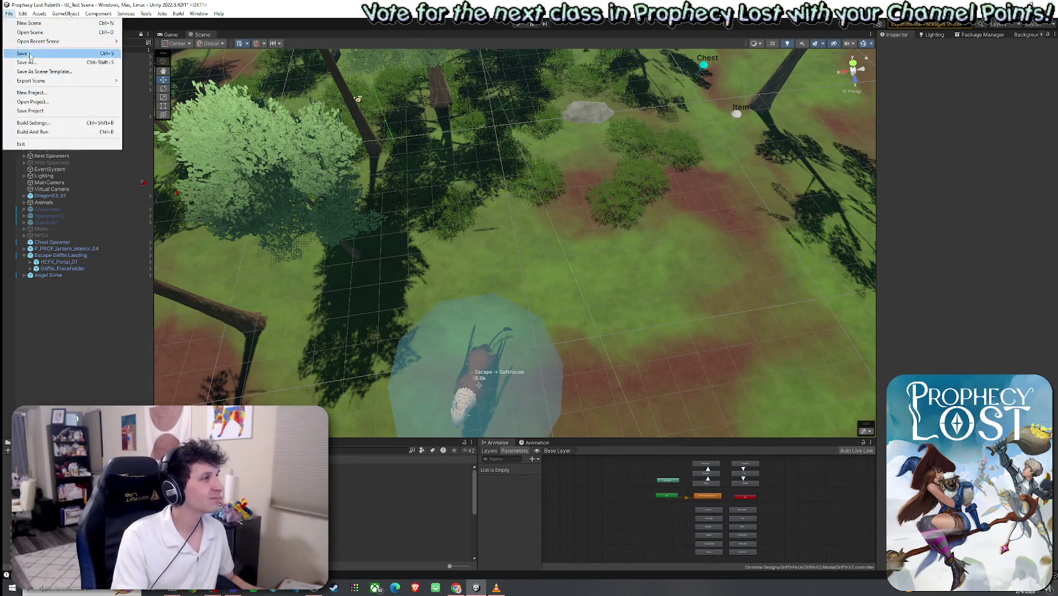
{"action": "left_click", "coordinate": [30, 54]}
{"action": "mouse_move", "coordinate": [402, 242]}
{"action": "left_mouse_down"}
{"action": "mouse_move", "coordinate": [206, 276]}
{"action": "mouse_move", "coordinate": [238, 248]}
{"action": "mouse_move", "coordinate": [434, 171]}
{"action": "mouse_move", "coordinate": [466, 187]}
{"action": "mouse_move", "coordinate": [396, 147]}
{"action": "mouse_move", "coordinate": [464, 143]}
{"action": "mouse_move", "coordinate": [407, 170]}
{"action": "left_mouse_up"}
{"action": "right_click", "coordinate": [90, 76]}
{"action": "key", "text": "Escape"}
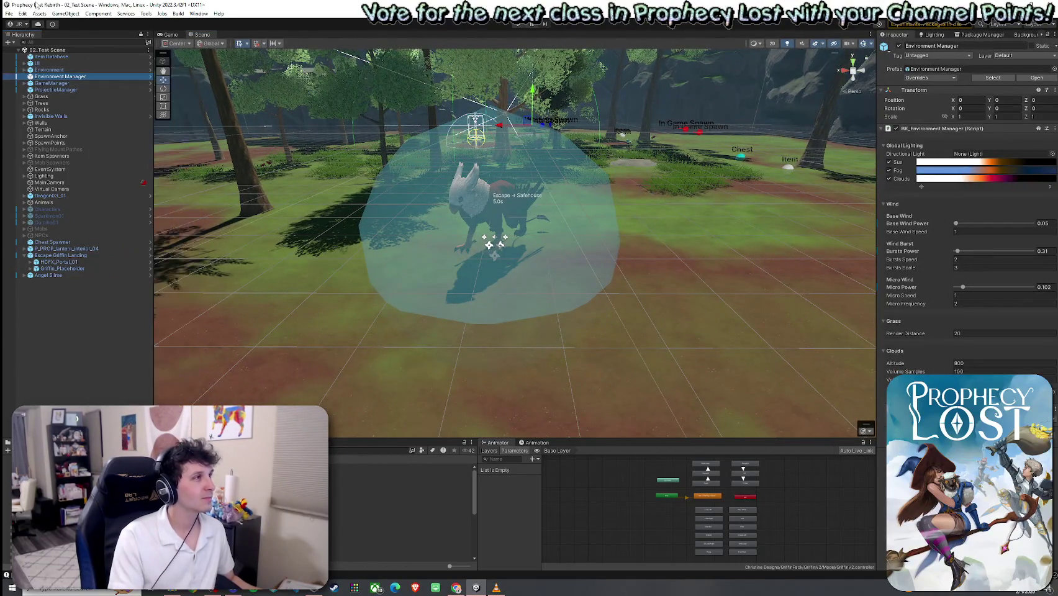
{"action": "left_click", "coordinate": [9, 13]}
{"action": "key", "text": "Escape"}
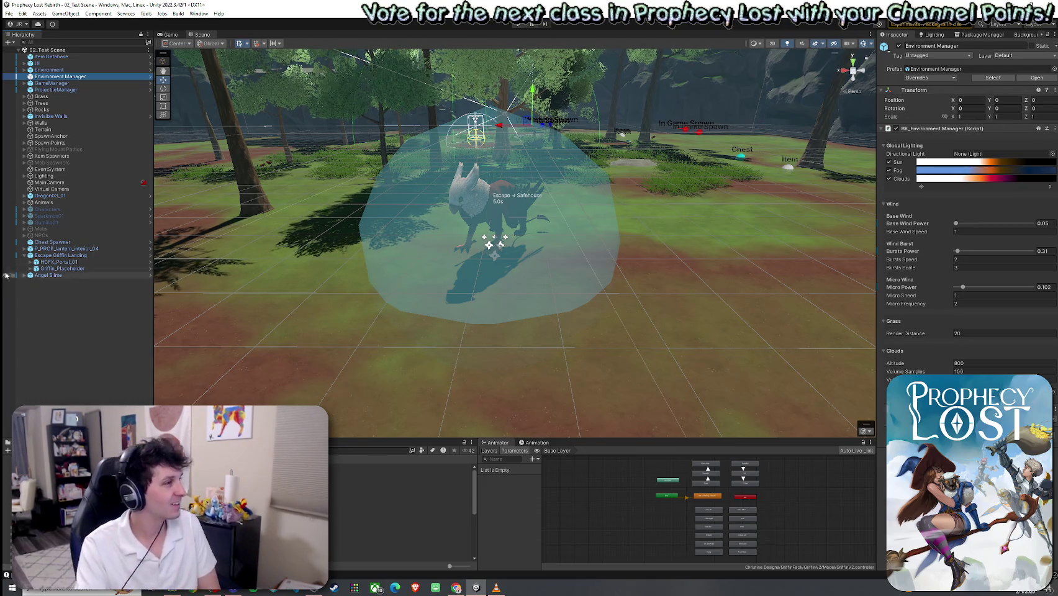
{"action": "left_click", "coordinate": [23, 255]}
{"action": "left_click", "coordinate": [50, 262]}
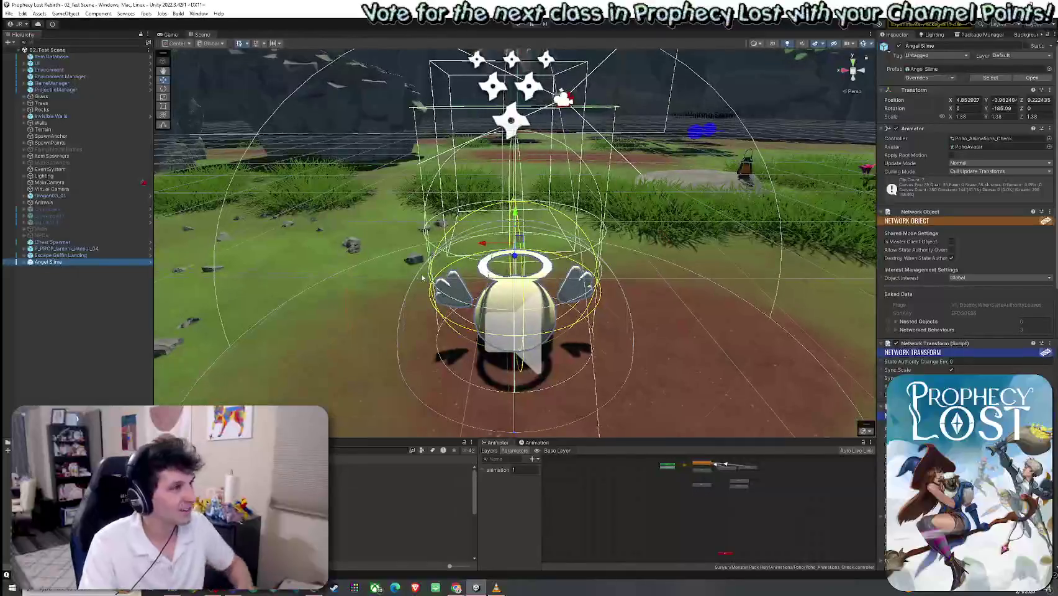
Switch to the Game view, save the scene, and click Start Game on the title screen
{"action": "left_click_drag", "start_coordinate": [608, 267], "coordinate": [671, 273]}
{"action": "left_click", "coordinate": [65, 323]}
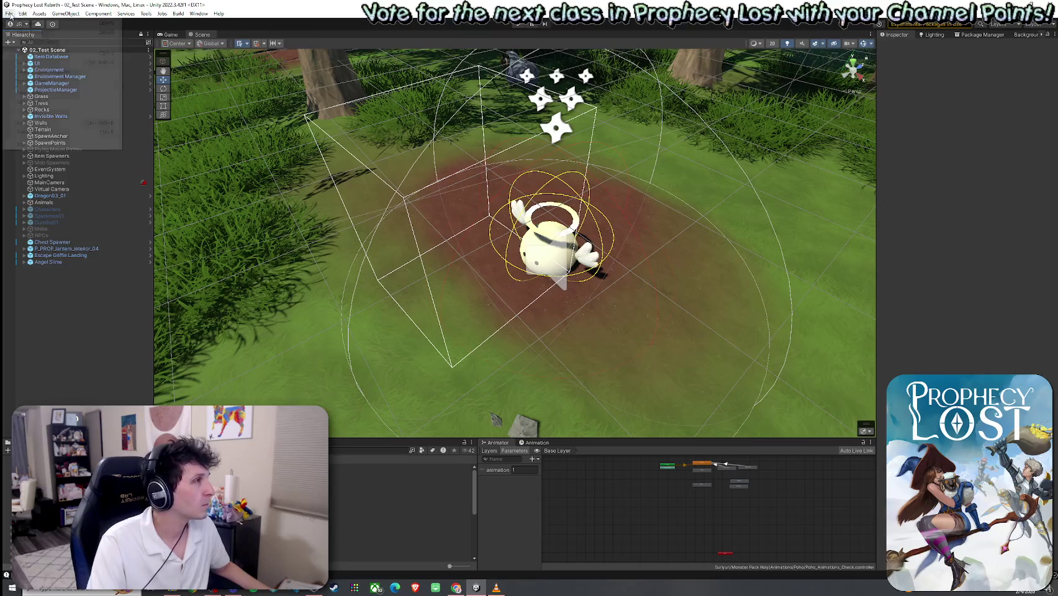
{"action": "left_click", "coordinate": [170, 34]}
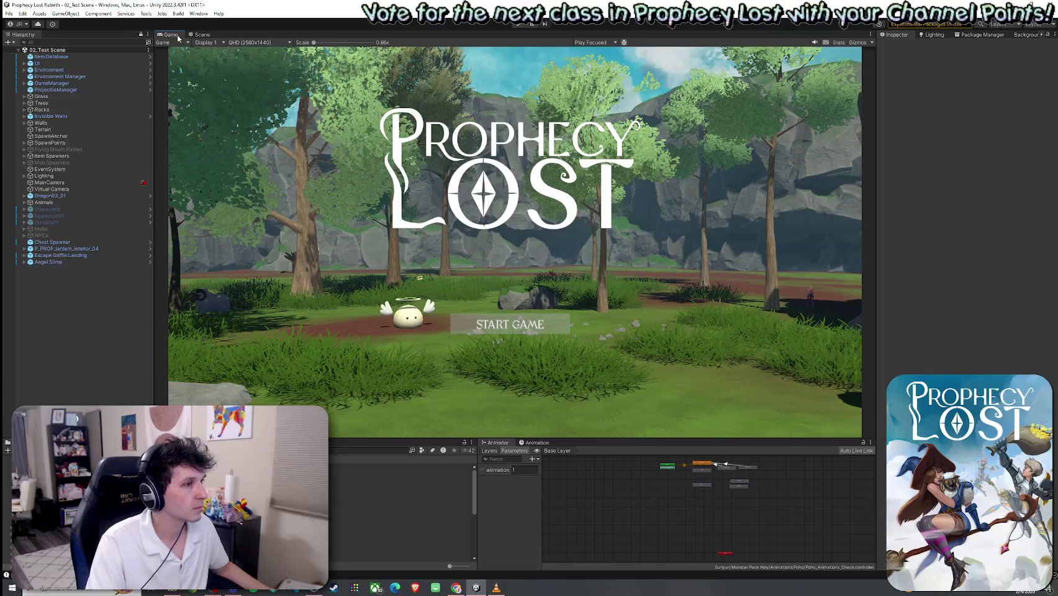
{"action": "left_click", "coordinate": [146, 13]}
{"action": "mouse_move", "coordinate": [10, 13]}
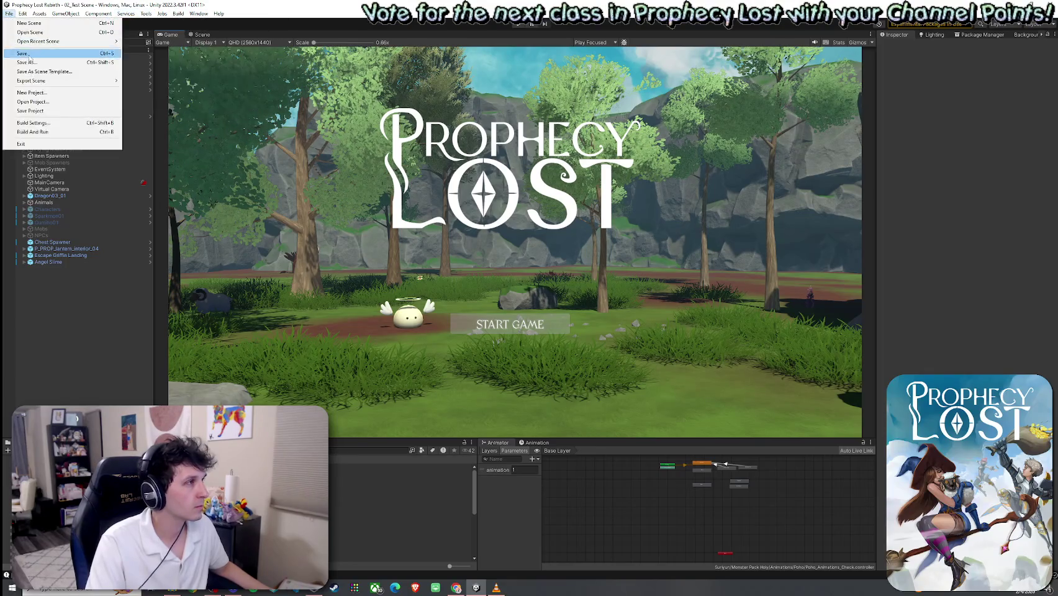
{"action": "left_click", "coordinate": [29, 55]}
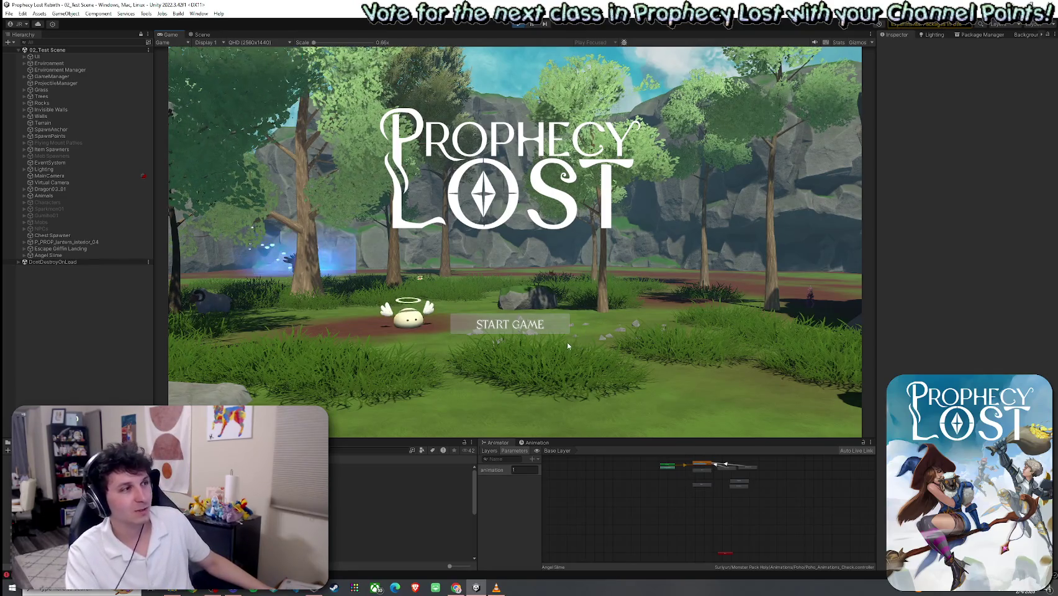
{"action": "left_click", "coordinate": [527, 330]}
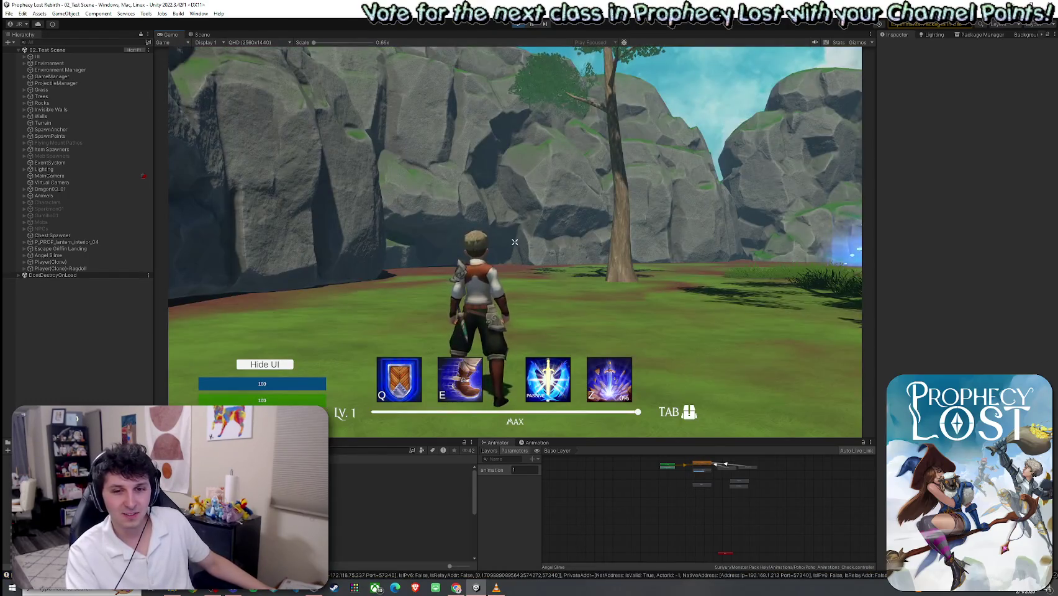
Walk the character with W to the drops and pick up the shield with F
{"action": "key", "text": "w"}
{"action": "key", "text": "w"}
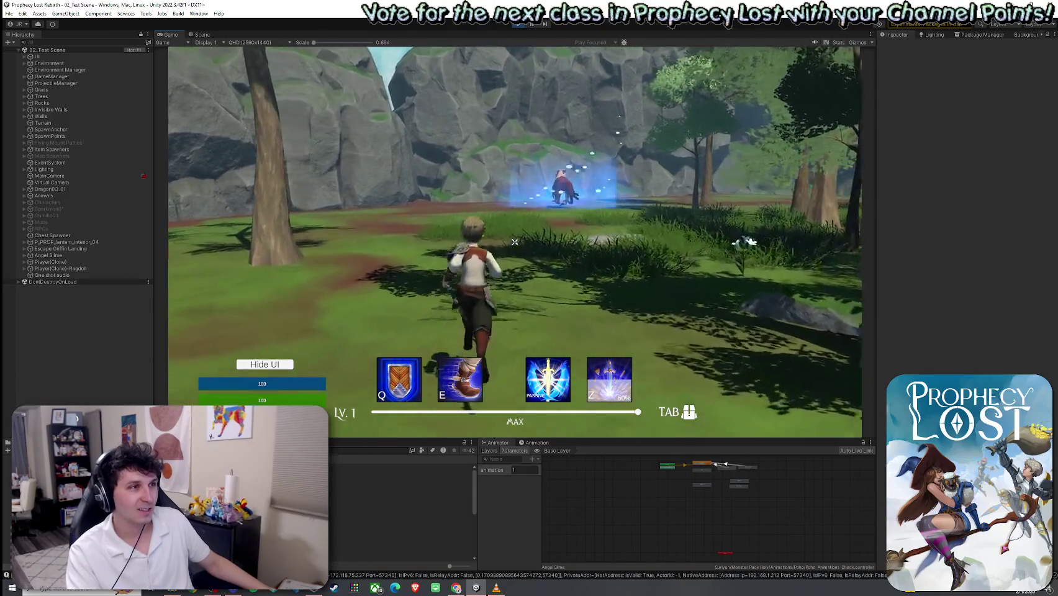
{"action": "key", "text": "w"}
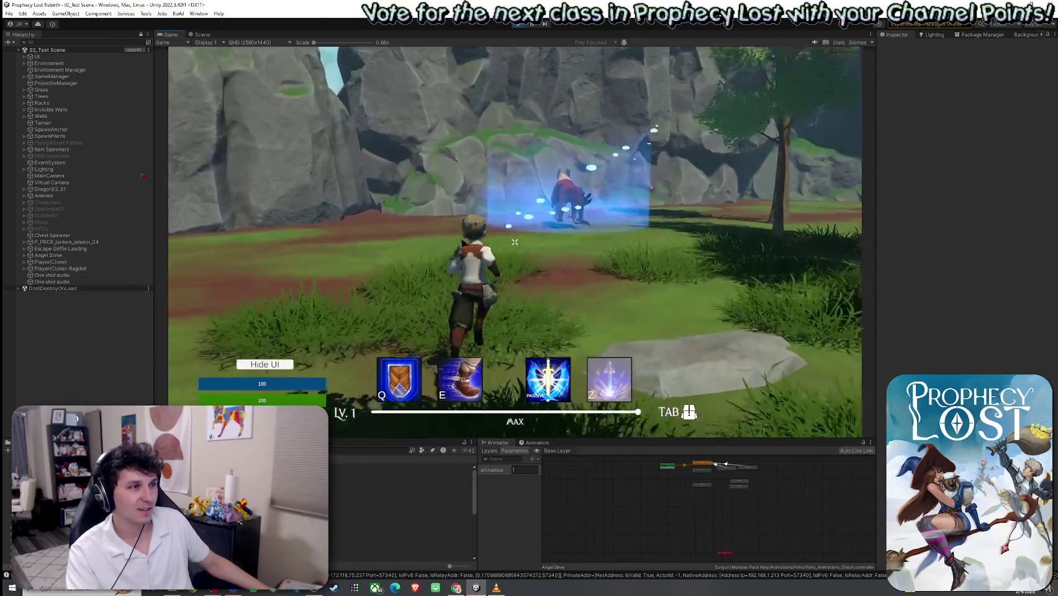
{"action": "key", "text": "w"}
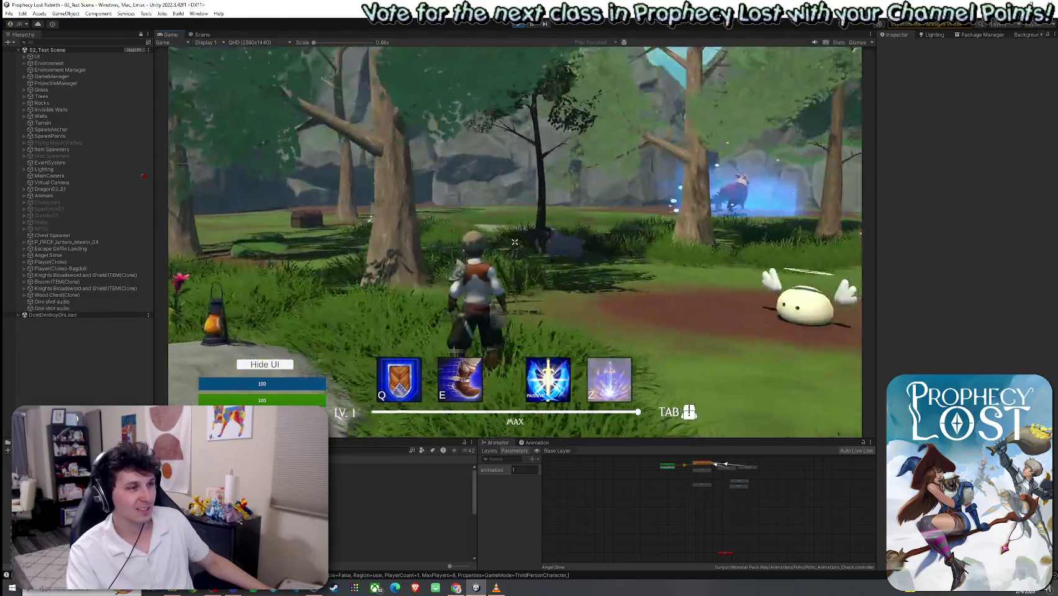
{"action": "key", "text": "w"}
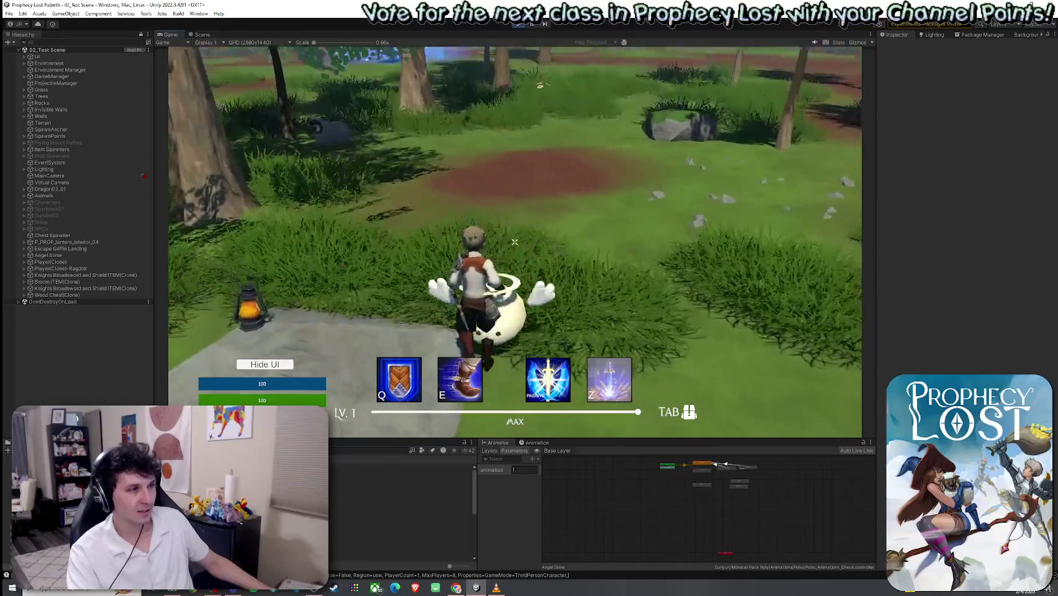
{"action": "key", "text": "w"}
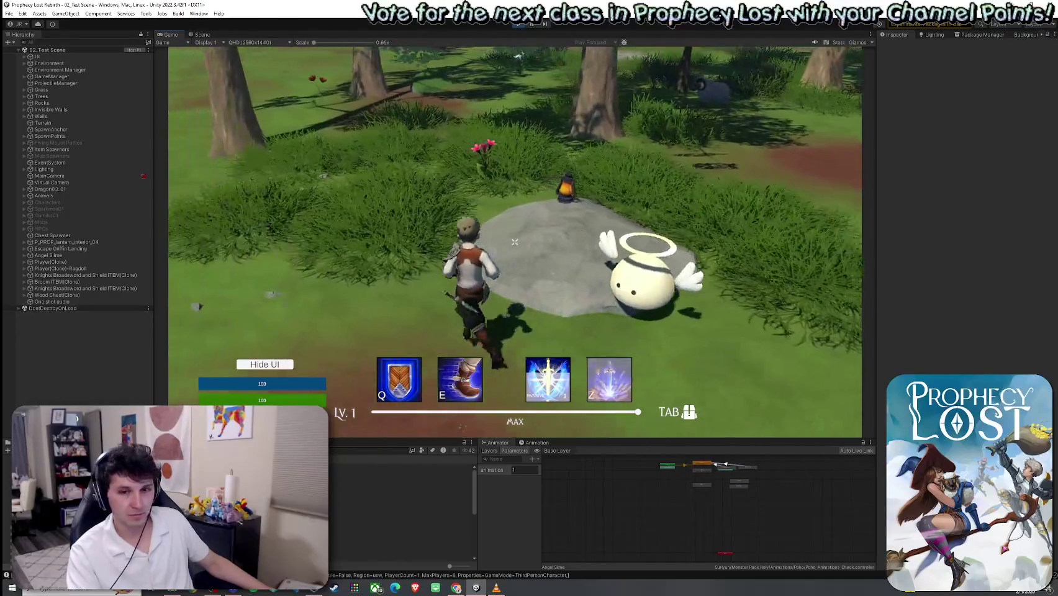
{"action": "key", "text": "w"}
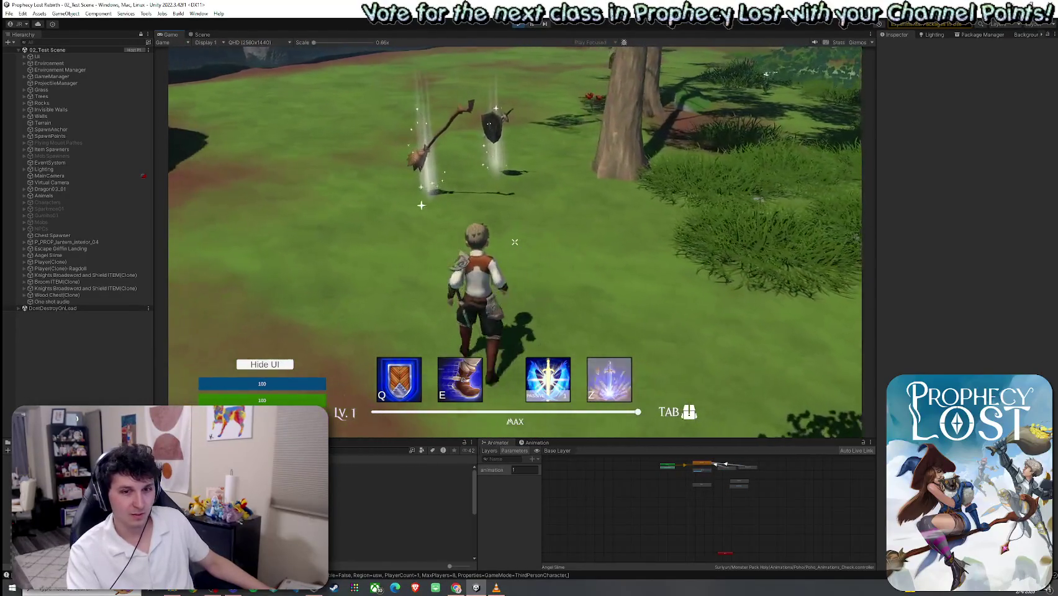
{"action": "key", "text": "f"}
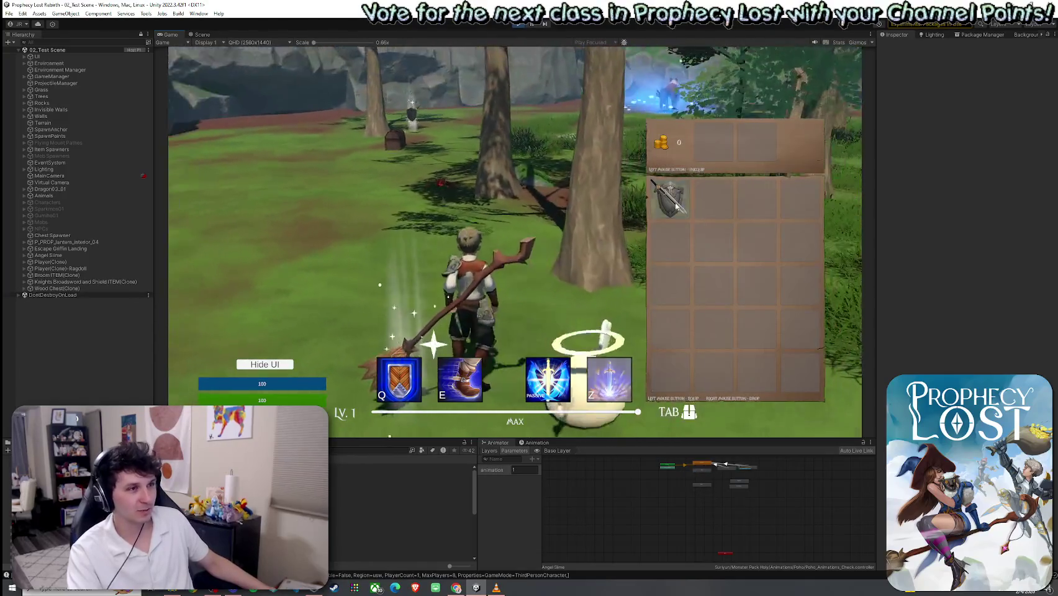
Kill the Angel Slime with sword attacks and stop play mode
{"action": "left_click", "coordinate": [514, 241]}
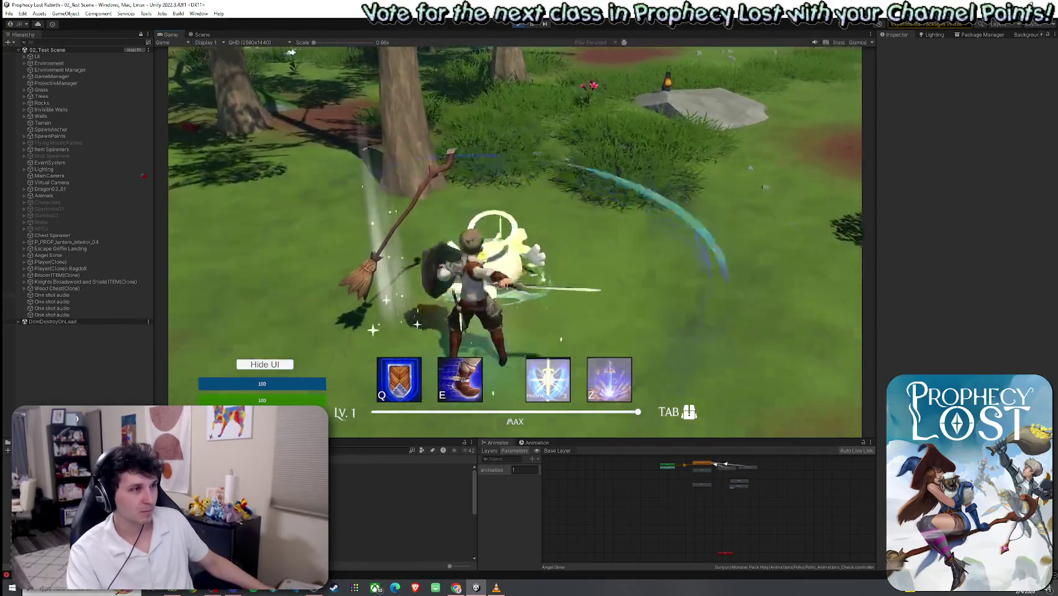
{"action": "left_click", "coordinate": [514, 241]}
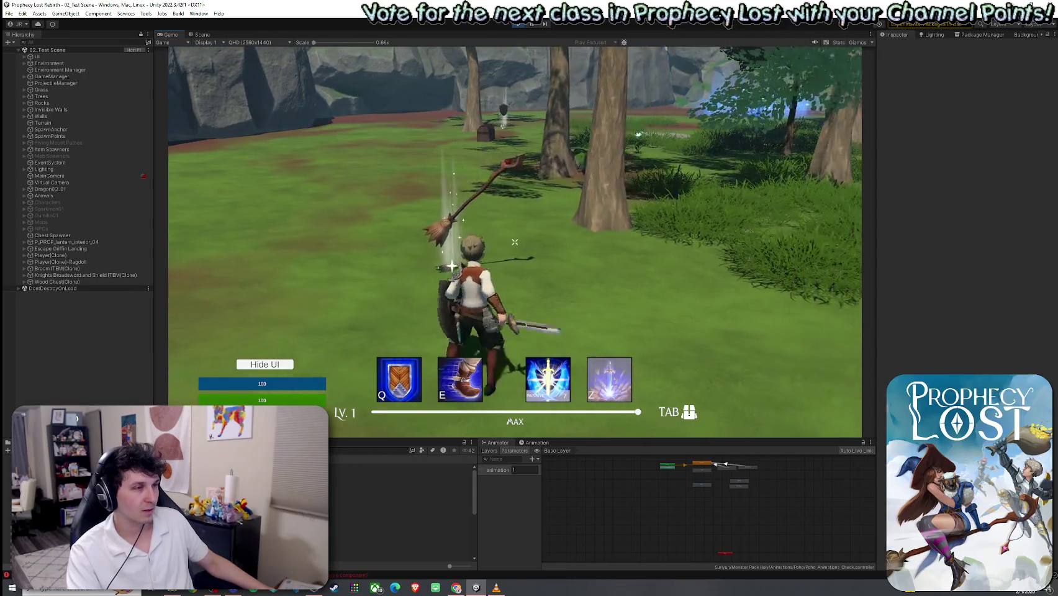
{"action": "key", "text": "super"}
{"action": "key", "text": "super"}
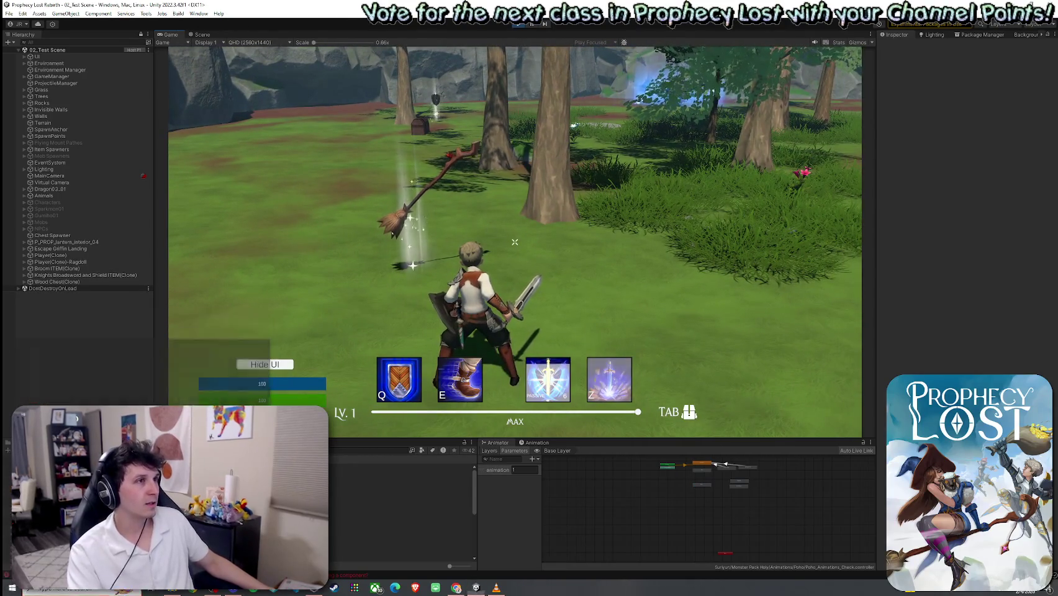
{"action": "left_click", "coordinate": [518, 25]}
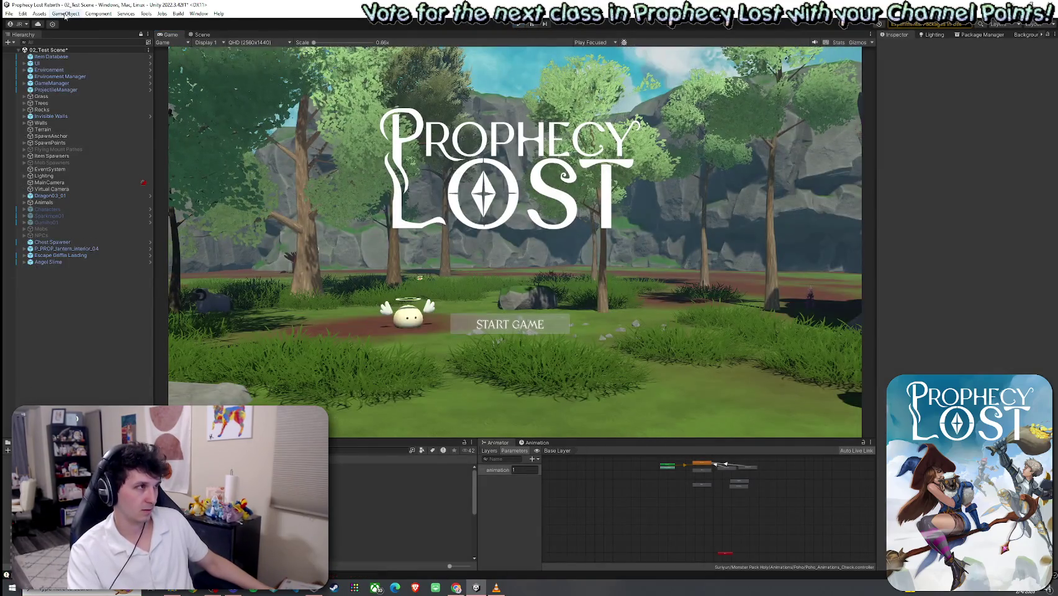
{"action": "left_click", "coordinate": [8, 13]}
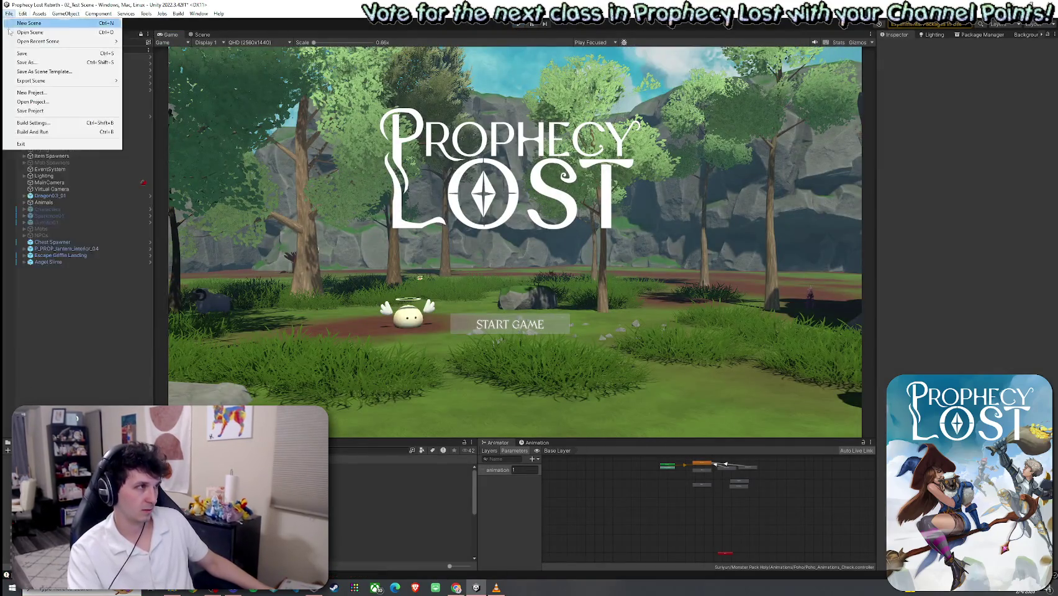
Save the scene and leave only 02_Test Scene ticked in Build Settings' scene list
{"action": "left_click", "coordinate": [25, 54]}
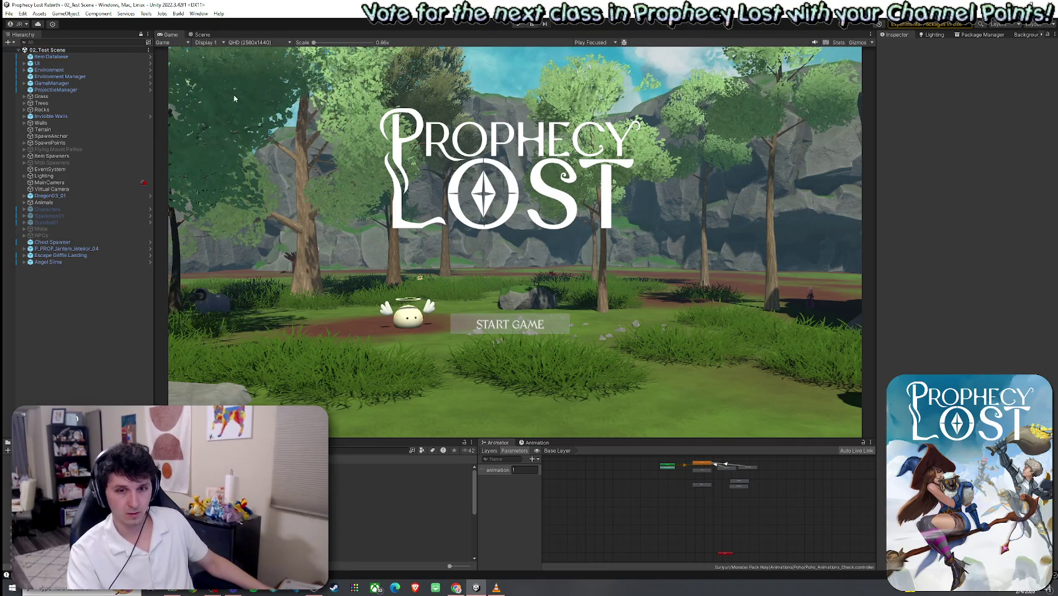
{"action": "left_click", "coordinate": [9, 13]}
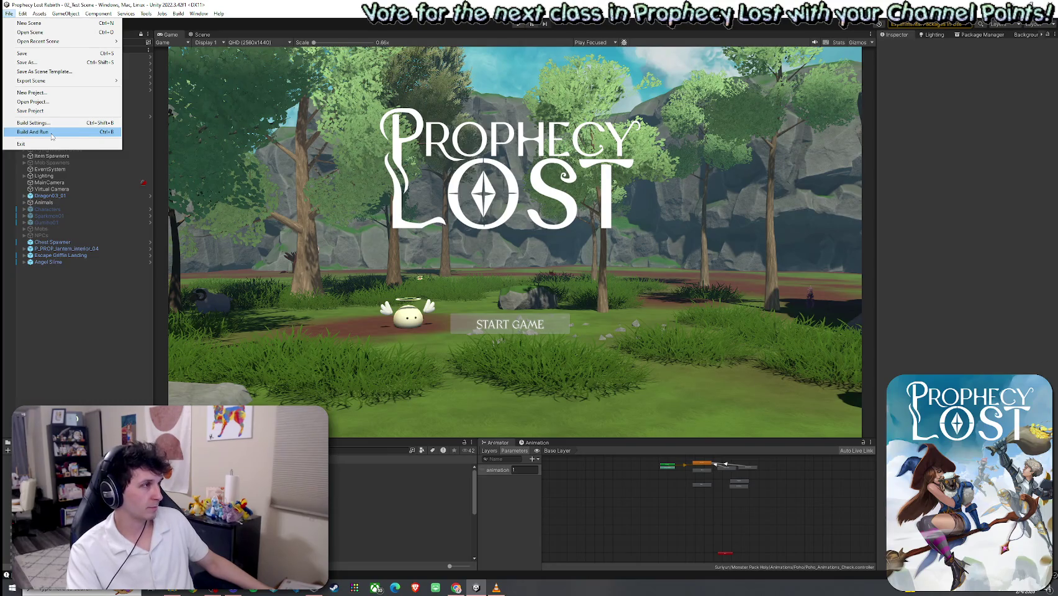
{"action": "left_click", "coordinate": [34, 122]}
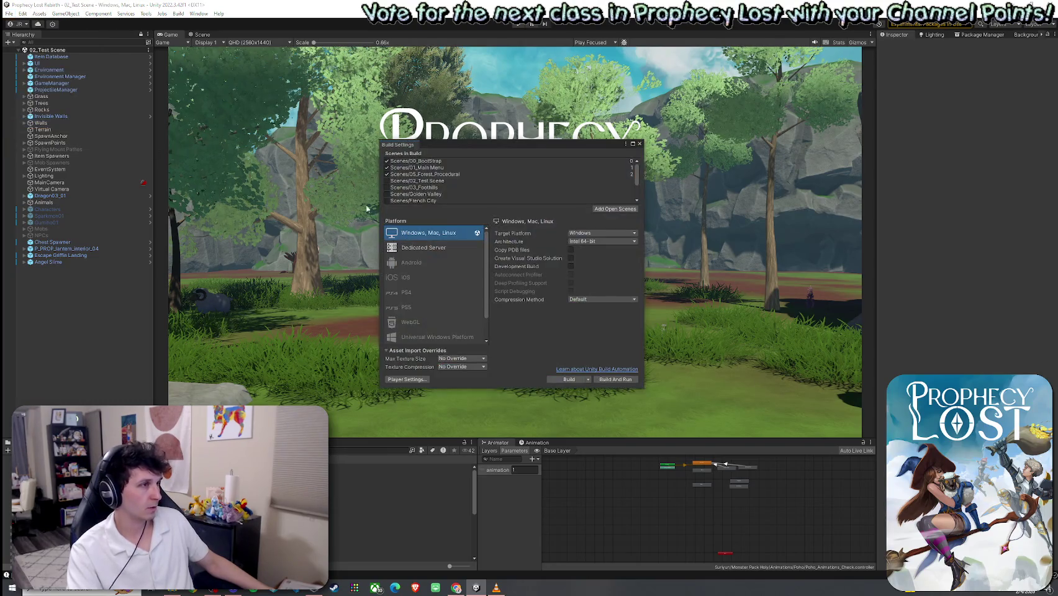
{"action": "left_click", "coordinate": [418, 174]}
{"action": "key", "text": "Up"}
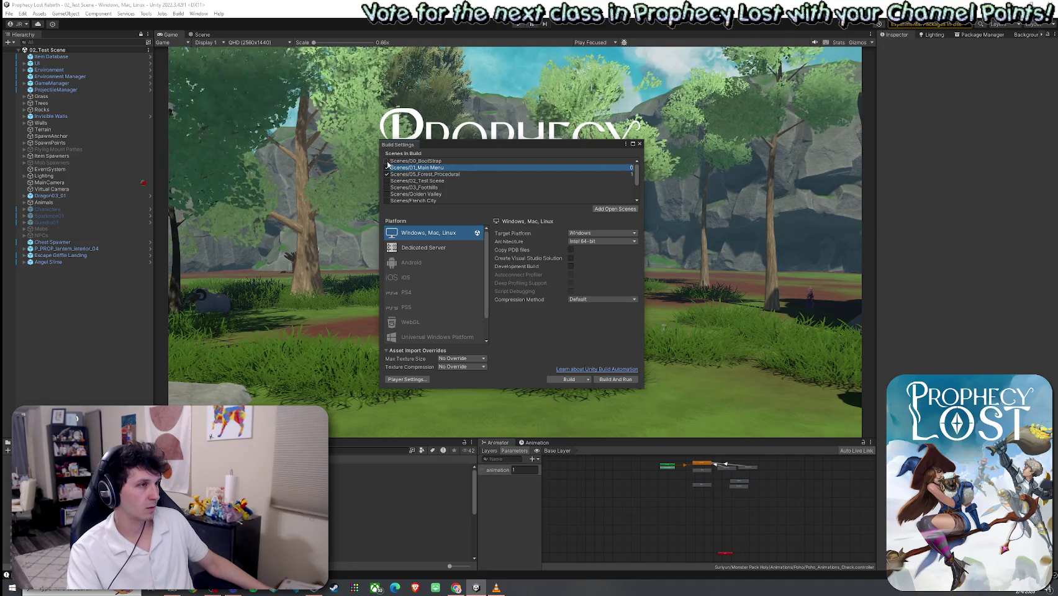
{"action": "left_click", "coordinate": [386, 181]}
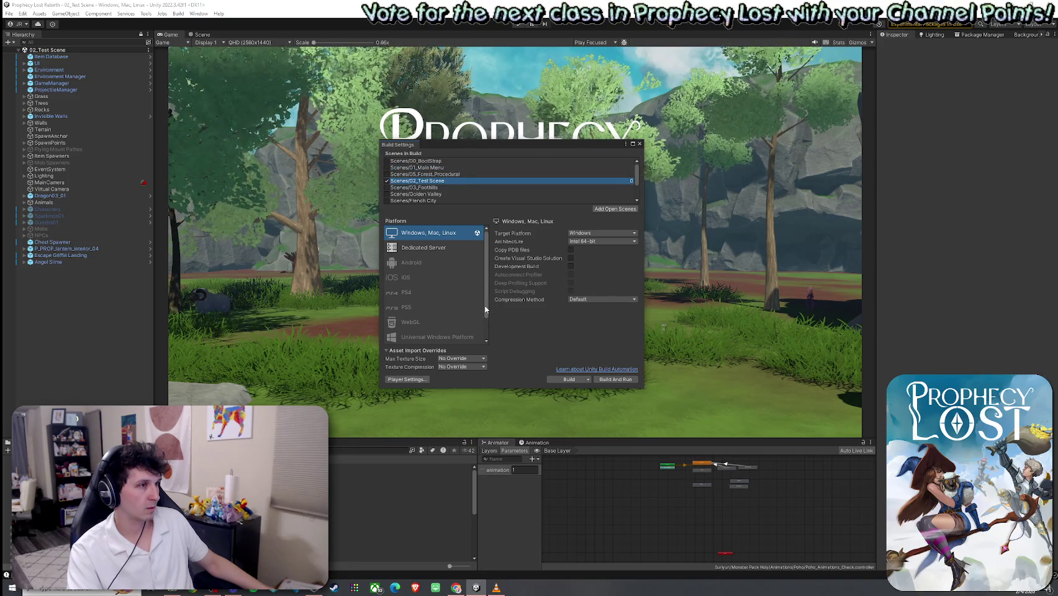
{"action": "left_click", "coordinate": [641, 144]}
Build and run the game from the File menu
{"action": "left_click", "coordinate": [10, 13]}
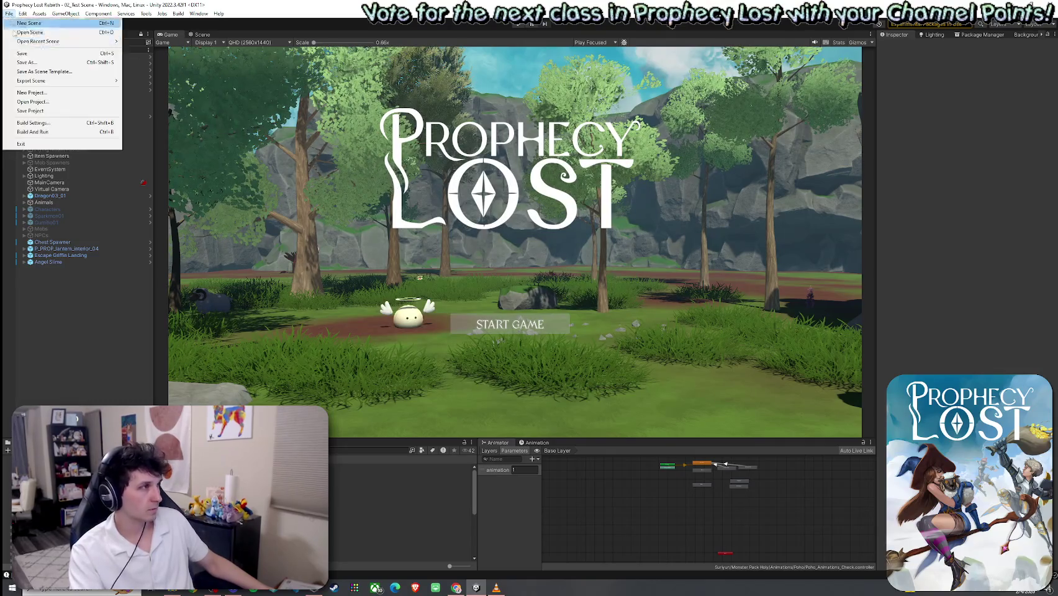
{"action": "left_click", "coordinate": [10, 13]}
{"action": "left_click", "coordinate": [9, 13]}
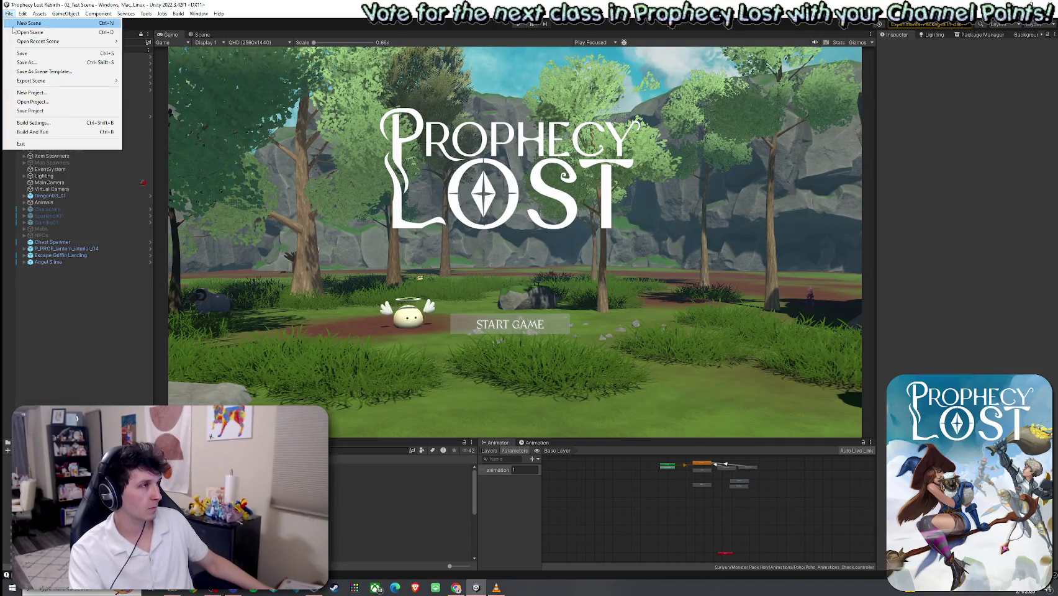
{"action": "left_click", "coordinate": [38, 131]}
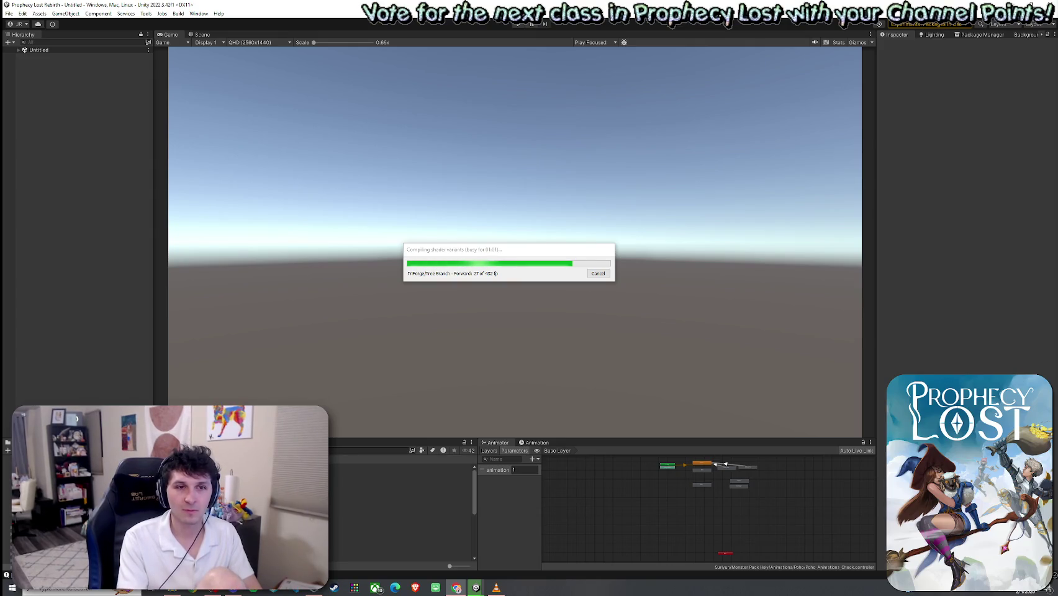
Move the shader compilation progress window aside and switch to the NYT Wordle browser window
{"action": "mouse_move", "coordinate": [555, 253]}
{"action": "left_mouse_down"}
{"action": "mouse_move", "coordinate": [584, 251]}
{"action": "mouse_move", "coordinate": [542, 255]}
{"action": "left_mouse_up"}
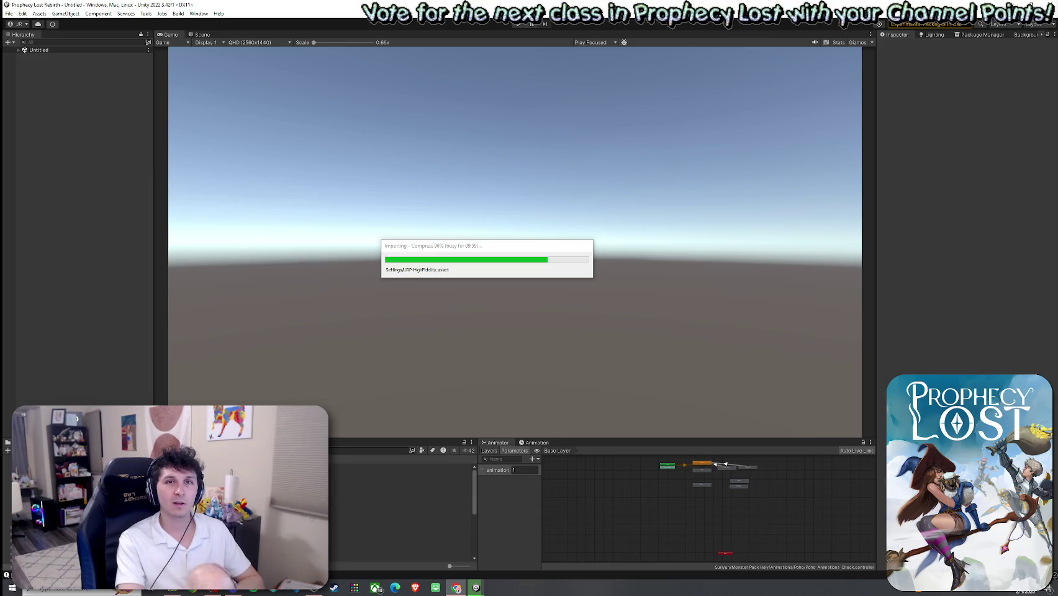
{"action": "key", "text": "alt+Tab"}
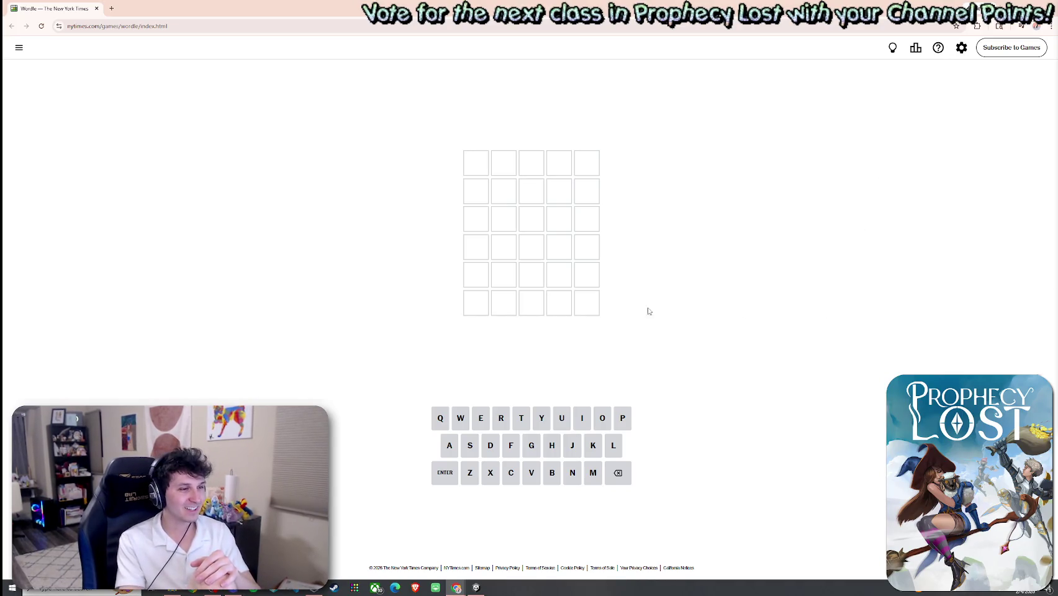
Shrink the Wordle window over the Unity editor and turn on Dark Theme in its settings
{"action": "double_click", "coordinate": [243, 10]}
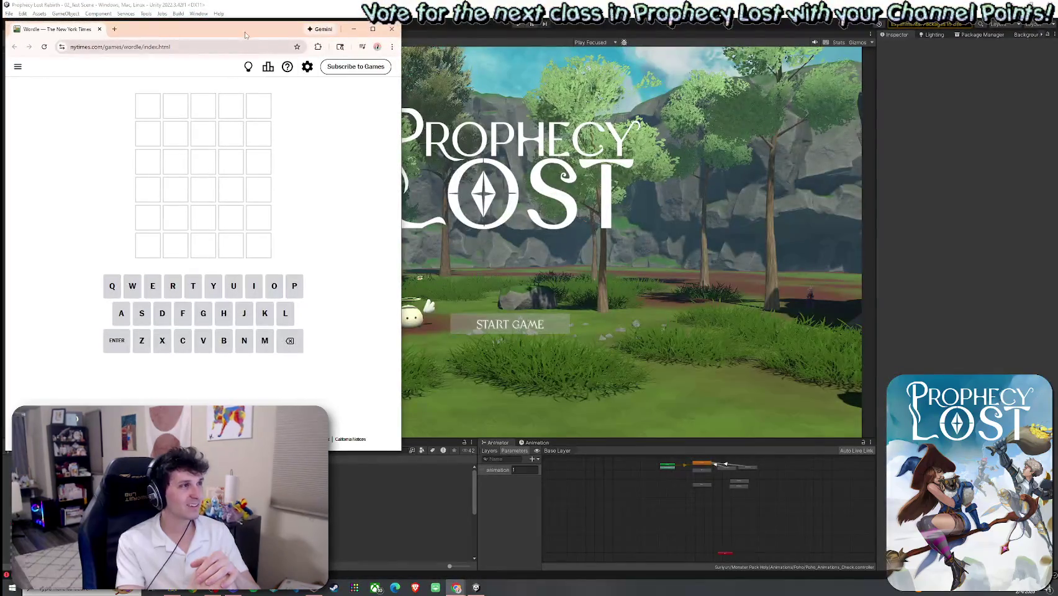
{"action": "mouse_move", "coordinate": [243, 12]}
{"action": "left_mouse_down"}
{"action": "mouse_move", "coordinate": [592, 95]}
{"action": "mouse_move", "coordinate": [736, 66]}
{"action": "left_mouse_up"}
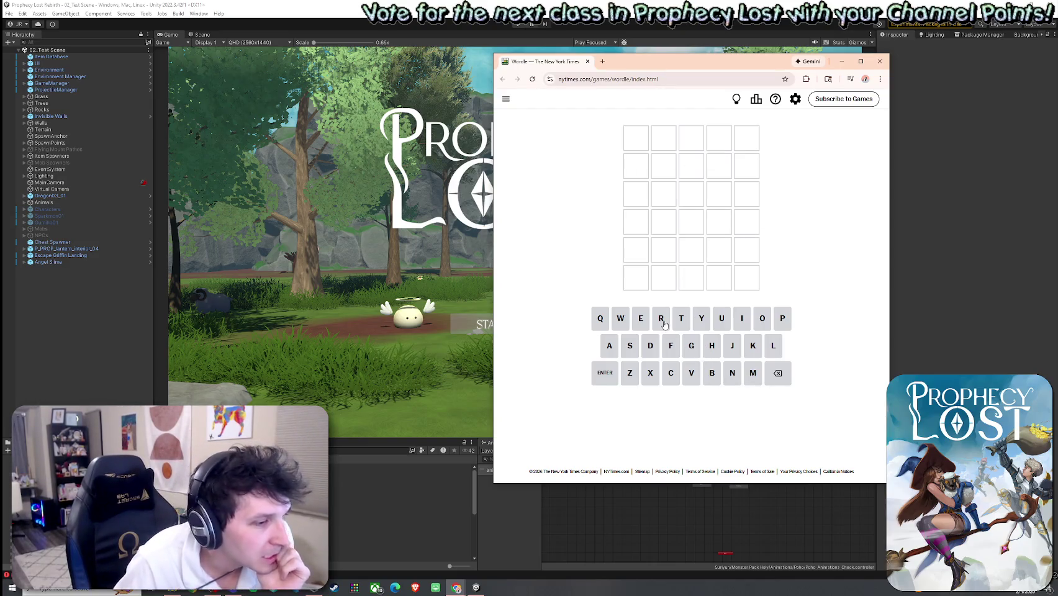
{"action": "left_click", "coordinate": [793, 101]}
{"action": "left_click", "coordinate": [785, 267]}
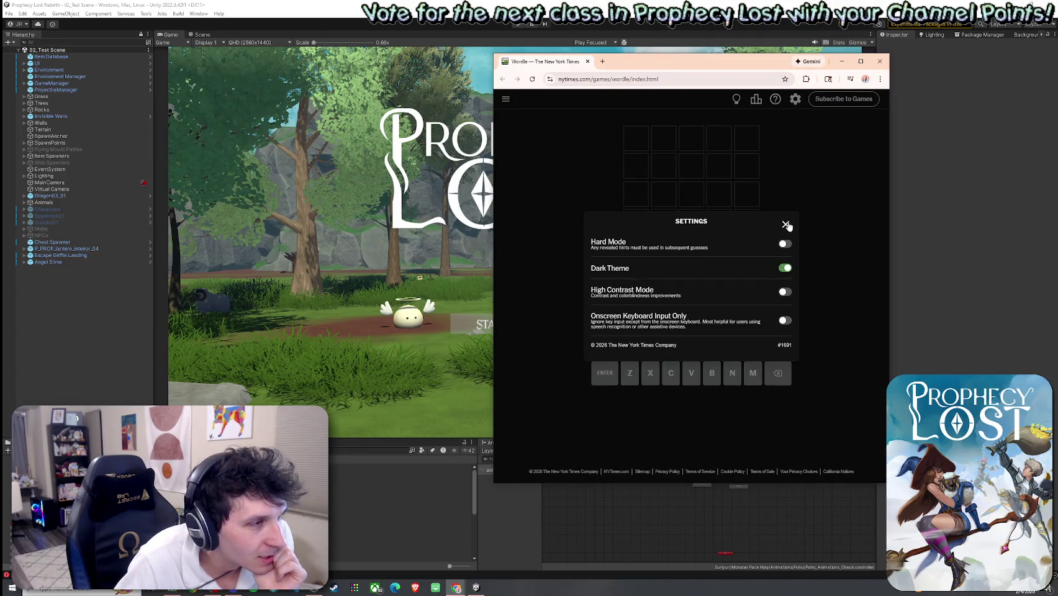
{"action": "left_click", "coordinate": [786, 224]}
Reopen Wordle settings, select the Hard Mode description text, then close the settings again
{"action": "left_click", "coordinate": [795, 100]}
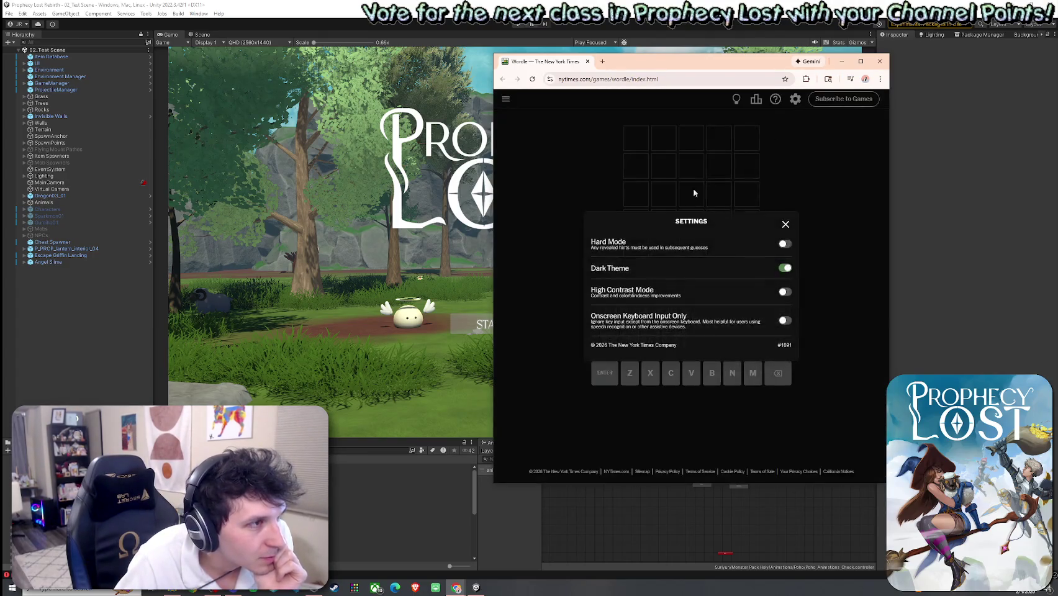
{"action": "left_click_drag", "start_coordinate": [594, 249], "coordinate": [714, 250]}
{"action": "left_click", "coordinate": [715, 251]}
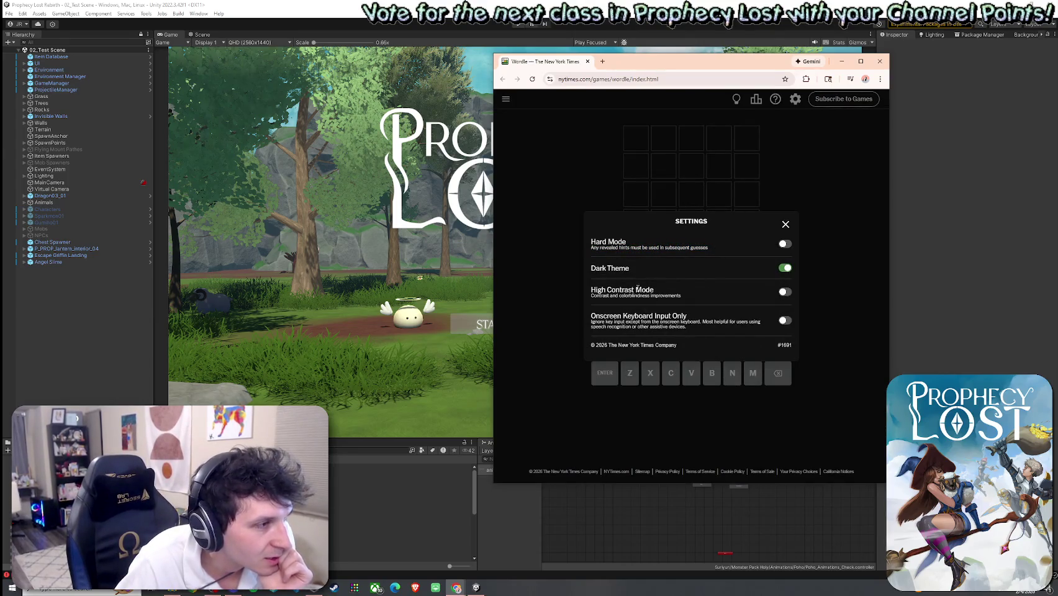
{"action": "left_click", "coordinate": [786, 224]}
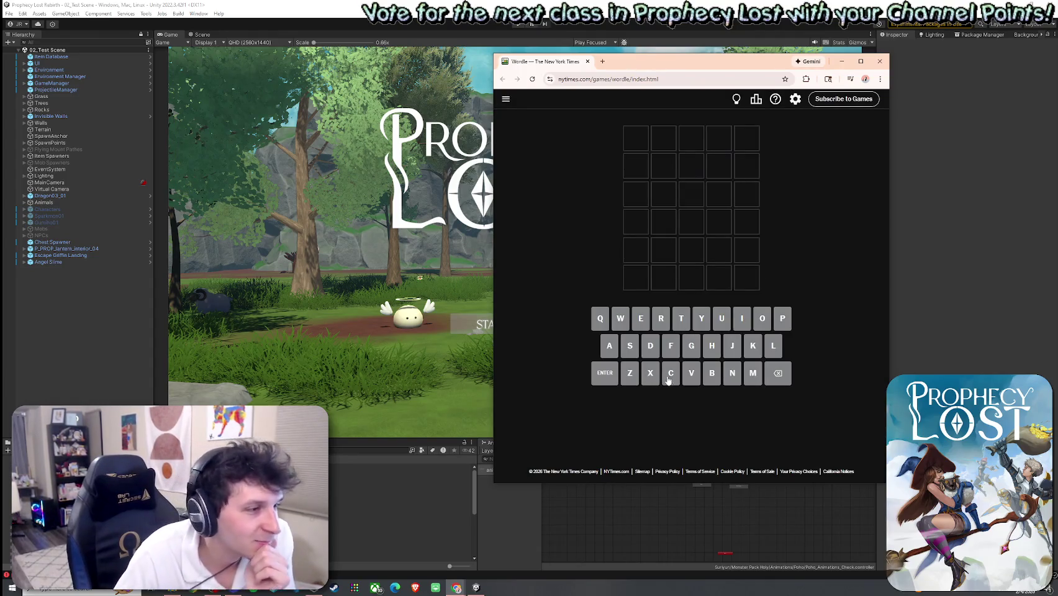
Enter CRANE and submit it as the first Wordle guess
{"action": "type", "text": "cra"}
{"action": "left_click", "coordinate": [728, 376]}
{"action": "left_click", "coordinate": [640, 326]}
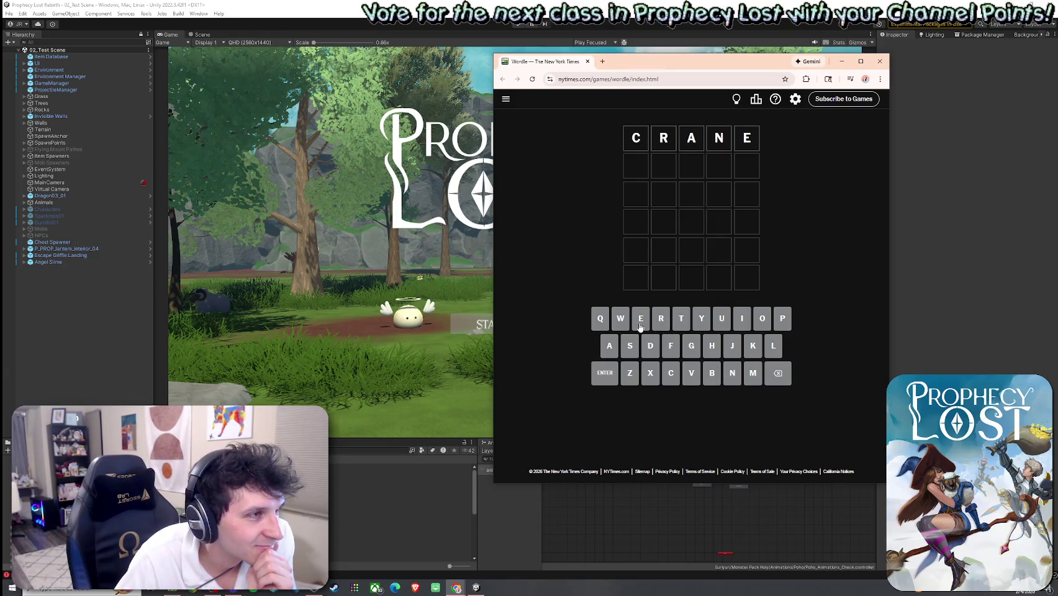
{"action": "left_click", "coordinate": [606, 374]}
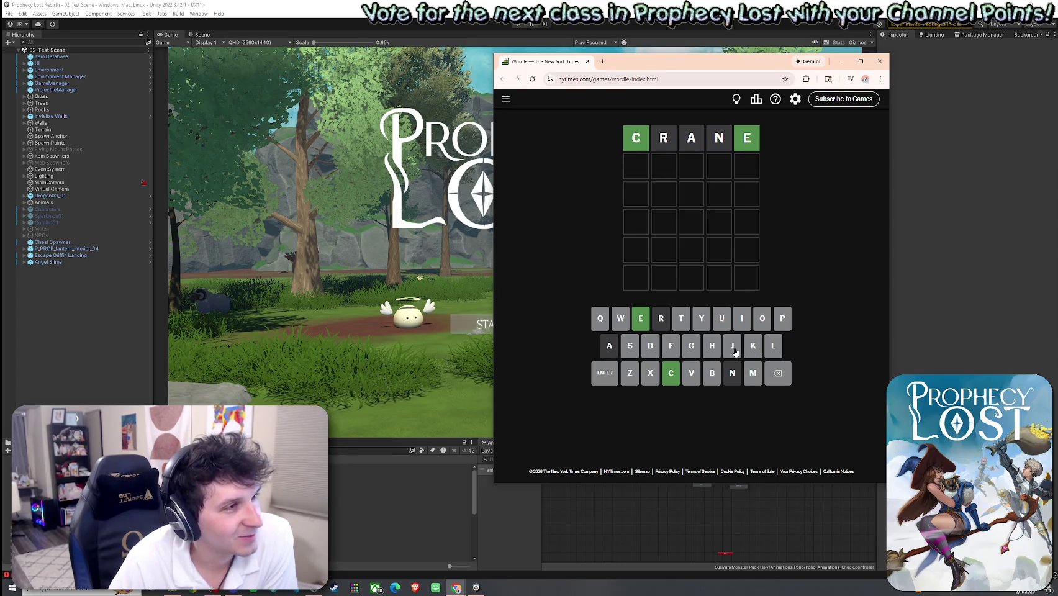
Start the second row as C, H, O, R, then delete the R, leaving CHO
{"action": "left_click", "coordinate": [673, 378]}
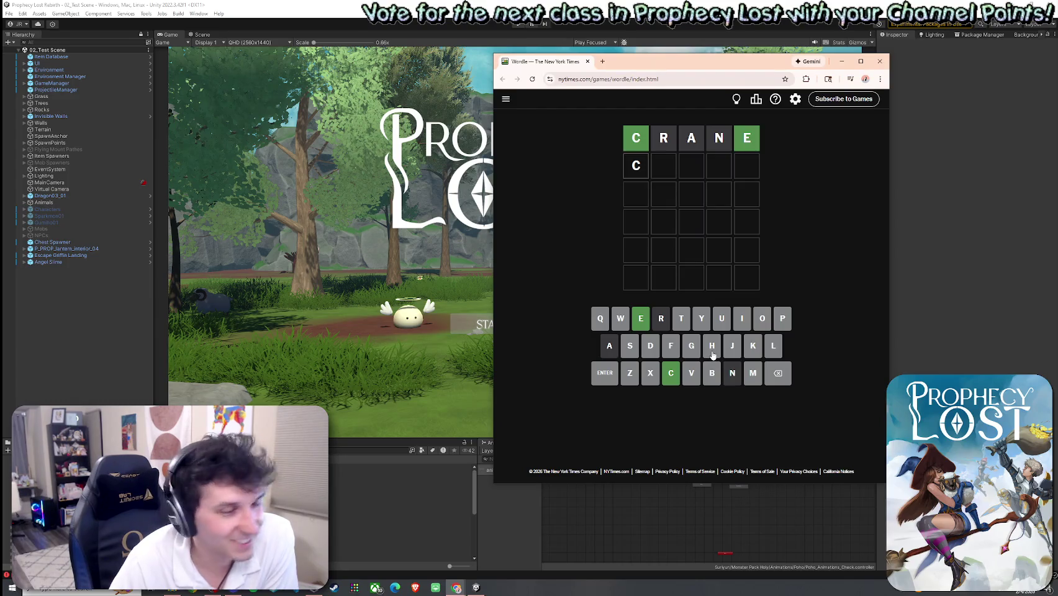
{"action": "left_click", "coordinate": [712, 349]}
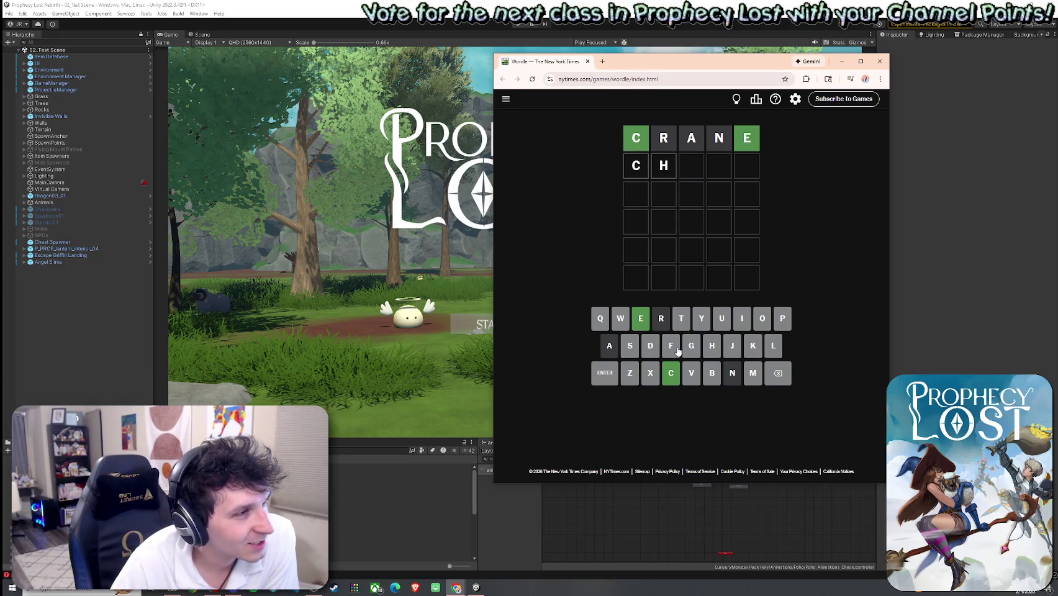
{"action": "left_click", "coordinate": [763, 327]}
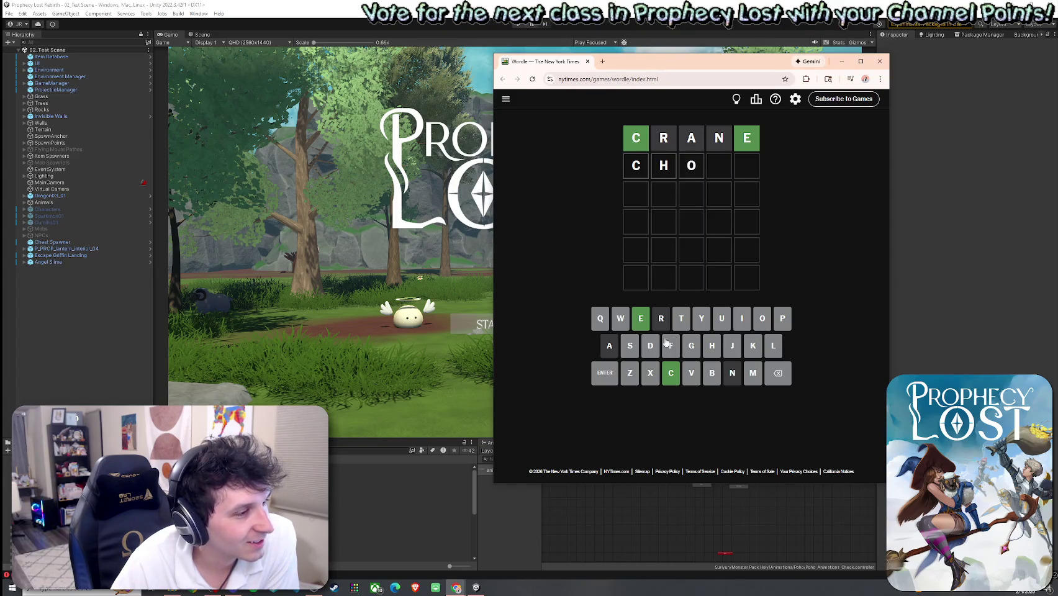
{"action": "left_click", "coordinate": [779, 376]}
{"action": "left_click", "coordinate": [779, 376]}
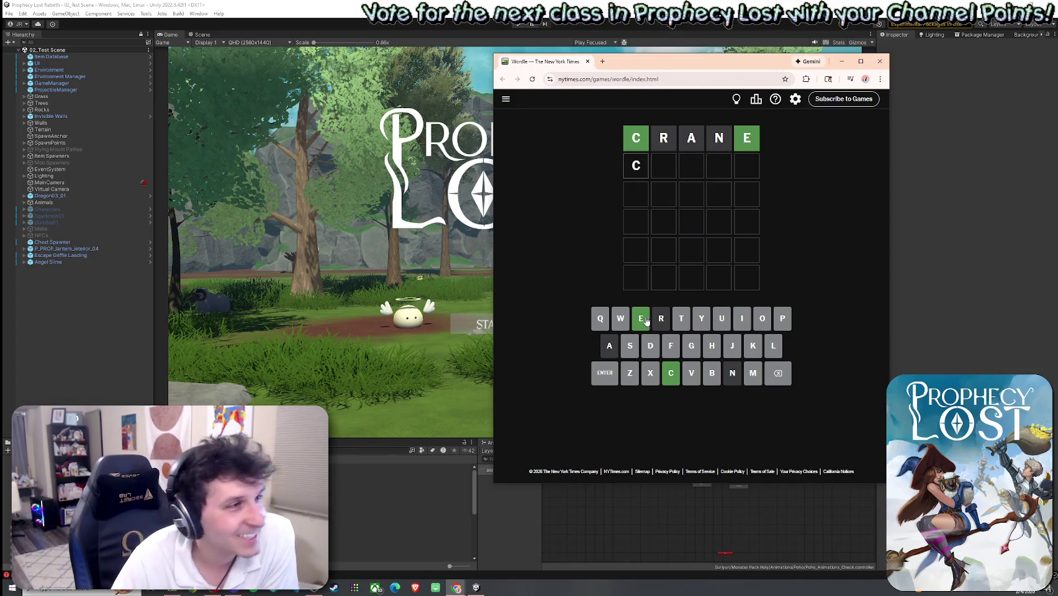
{"action": "left_click", "coordinate": [710, 348]}
{"action": "left_click", "coordinate": [758, 324]}
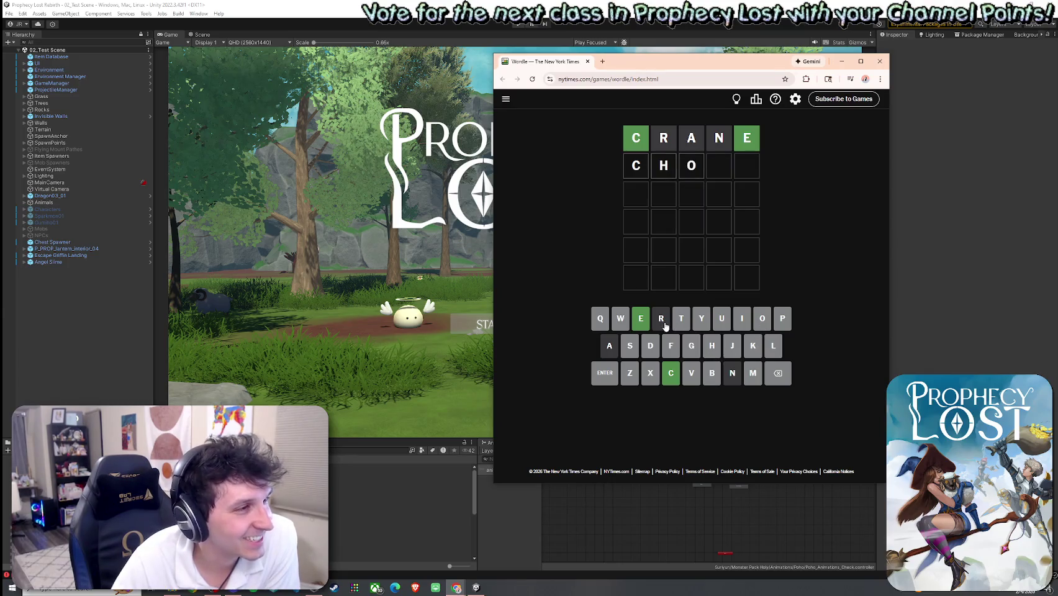
{"action": "left_click", "coordinate": [661, 323]}
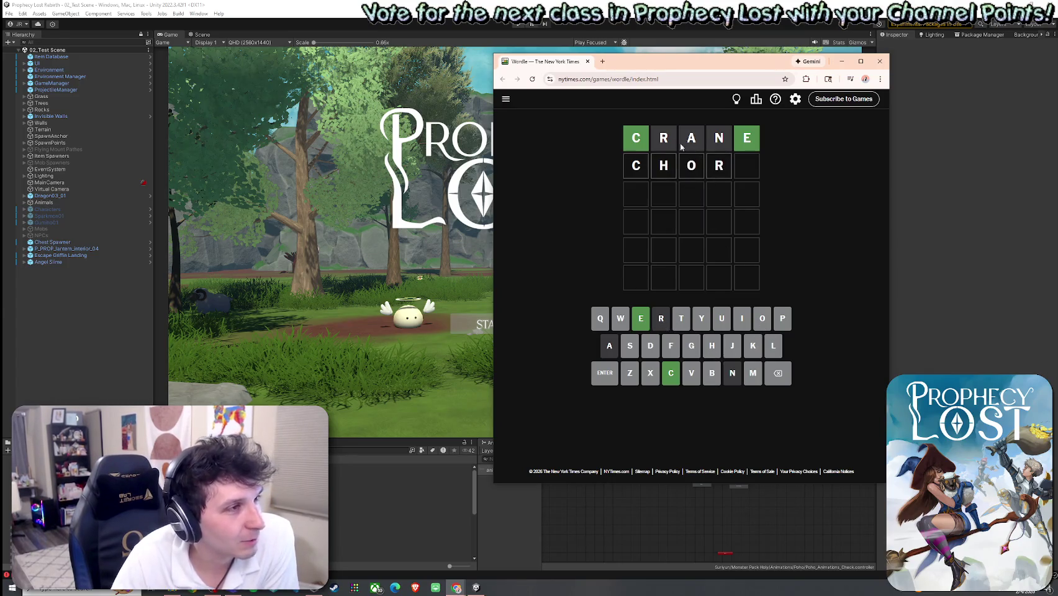
{"action": "left_click", "coordinate": [776, 376]}
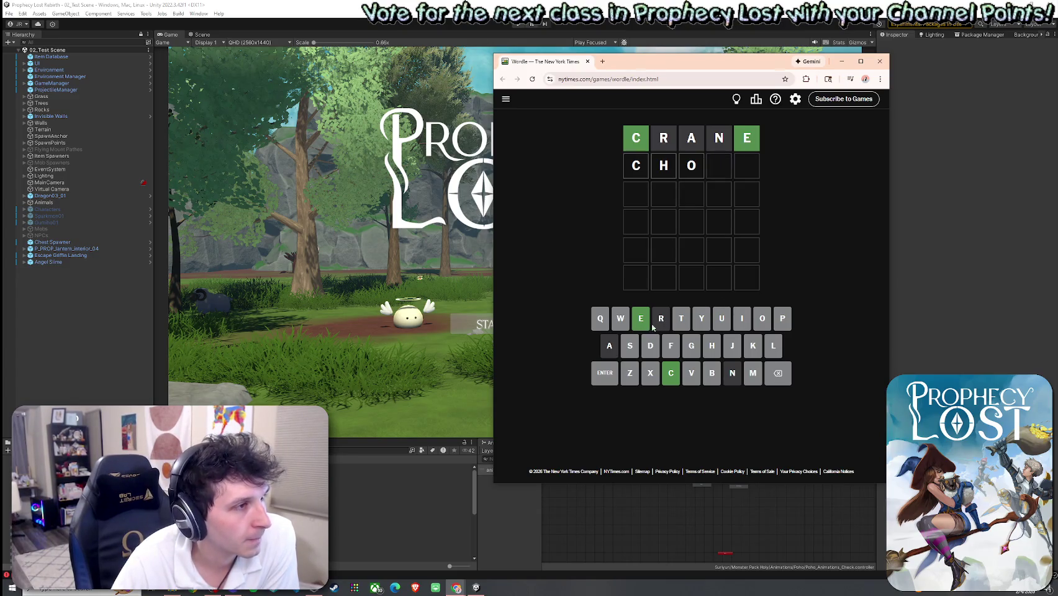
Try CU and CLU in the second row, then backspace back to just C
{"action": "left_click", "coordinate": [781, 377]}
{"action": "left_click", "coordinate": [781, 377]}
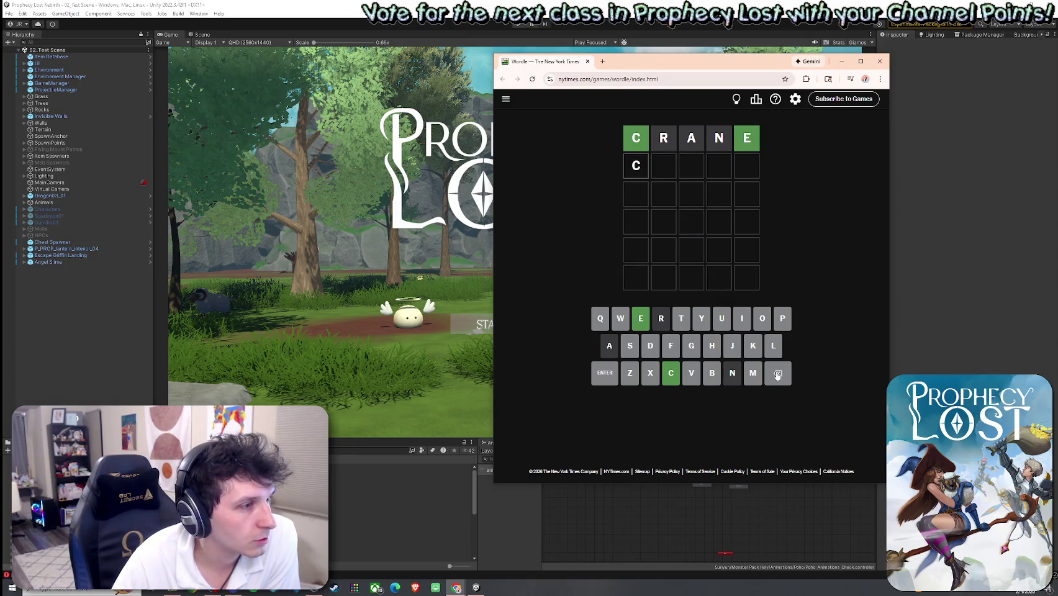
{"action": "left_click", "coordinate": [721, 329]}
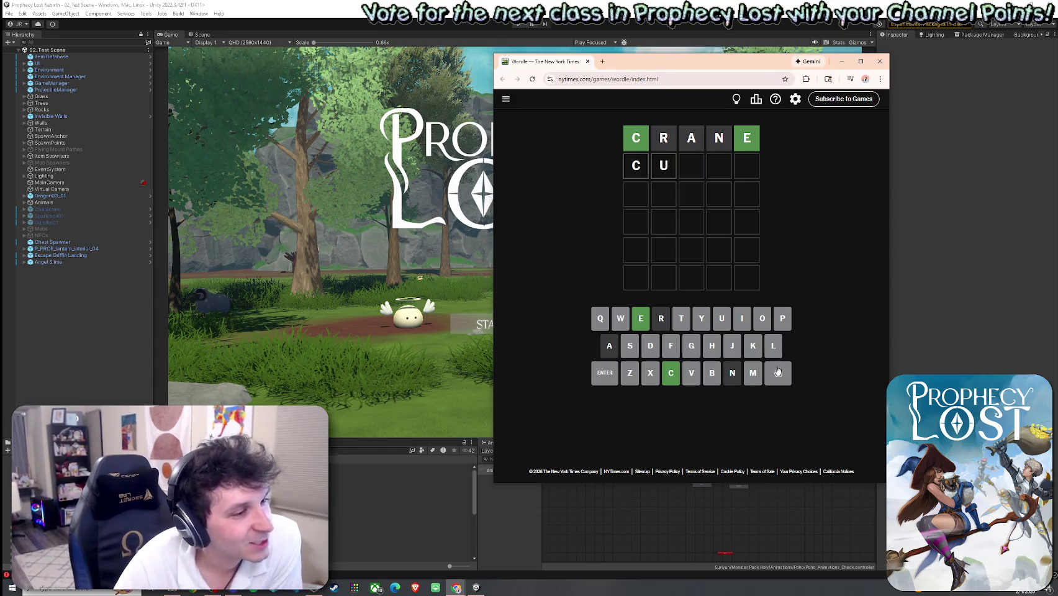
{"action": "left_click", "coordinate": [778, 372]}
{"action": "left_click", "coordinate": [773, 352]}
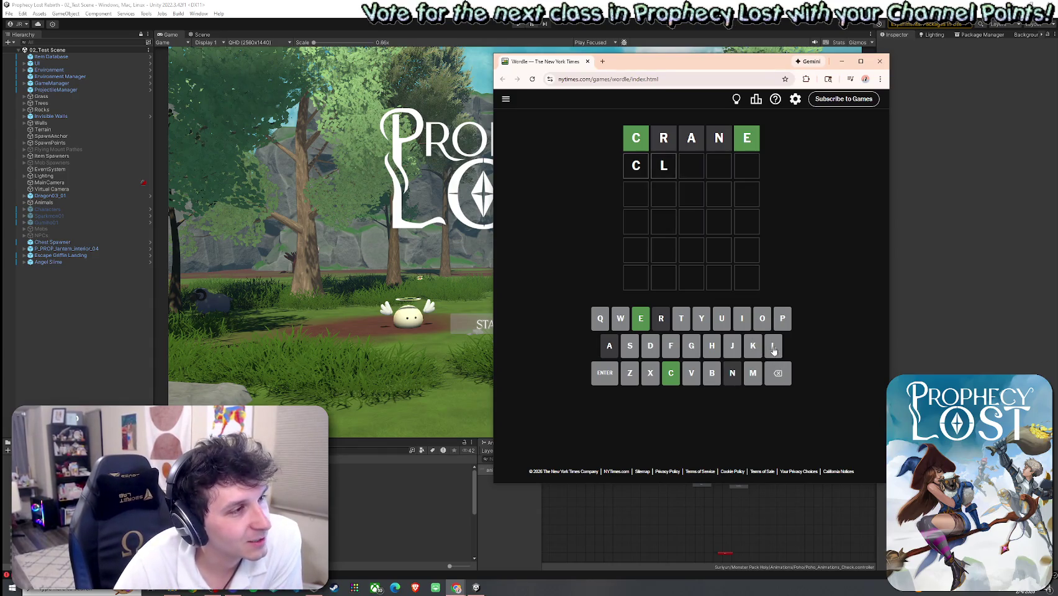
{"action": "left_click", "coordinate": [722, 326]}
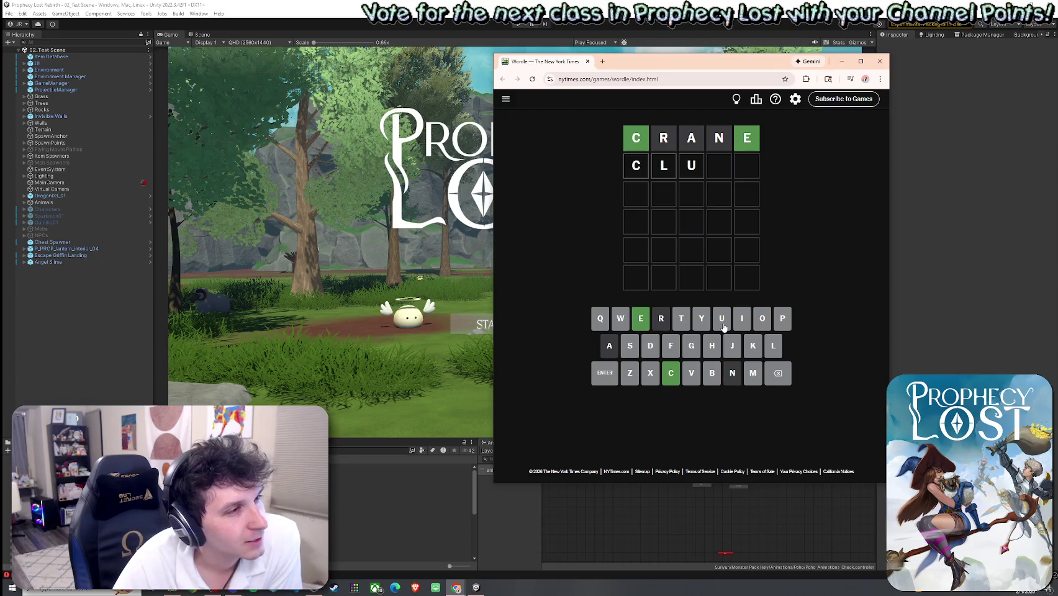
{"action": "left_click", "coordinate": [773, 375]}
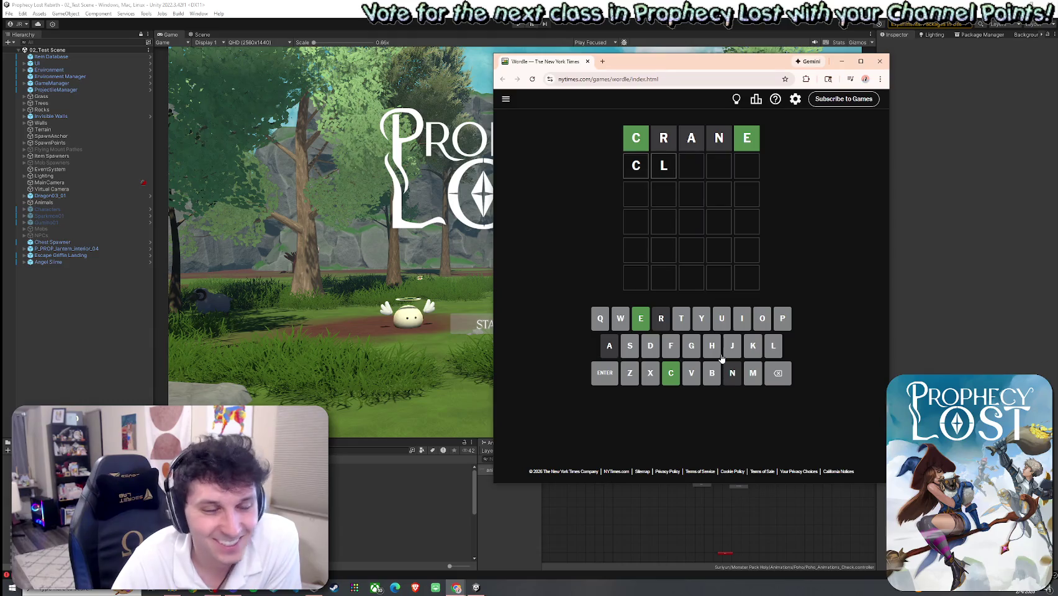
{"action": "left_click", "coordinate": [778, 374]}
Fill row two with CHOKE and submit it as the second guess
{"action": "left_click", "coordinate": [714, 348]}
{"action": "left_click", "coordinate": [760, 341]}
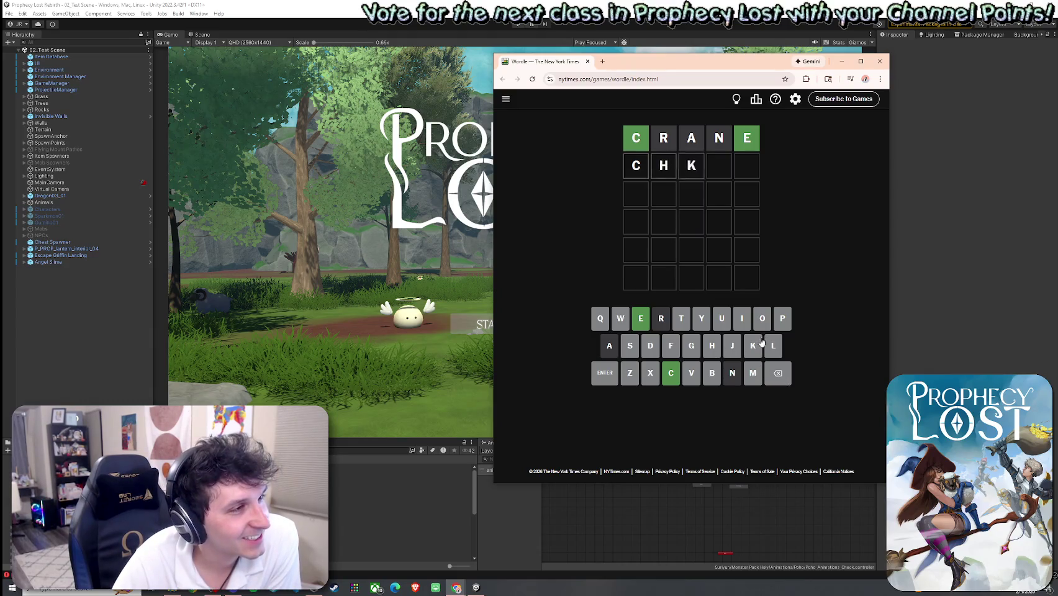
{"action": "left_click", "coordinate": [753, 346]}
{"action": "left_click", "coordinate": [778, 373]}
{"action": "left_click", "coordinate": [778, 373]}
{"action": "left_click", "coordinate": [762, 318]}
{"action": "left_click", "coordinate": [752, 346]}
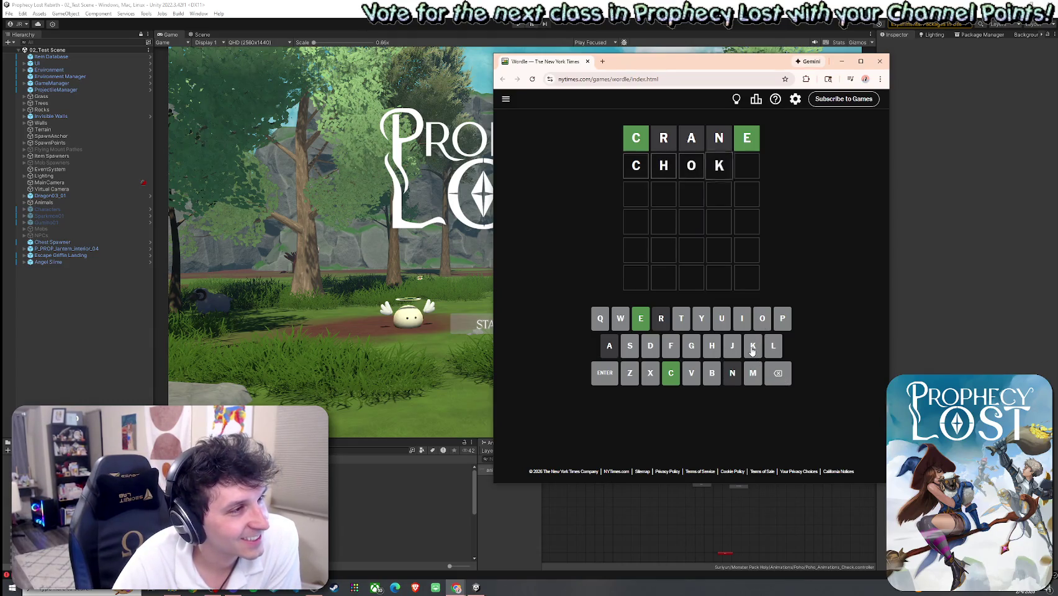
{"action": "left_click", "coordinate": [640, 323]}
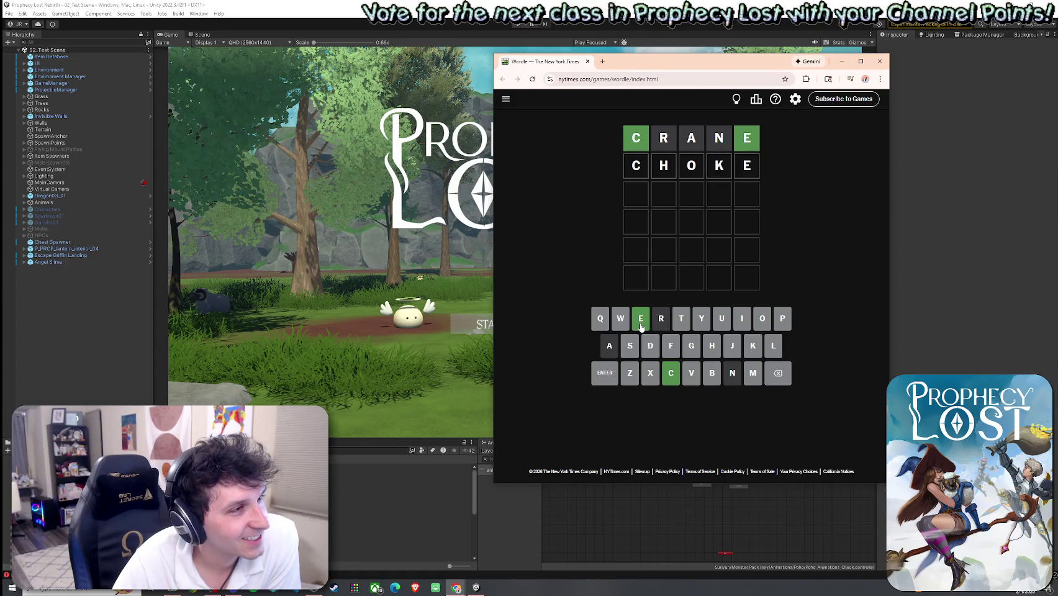
{"action": "left_click", "coordinate": [611, 381]}
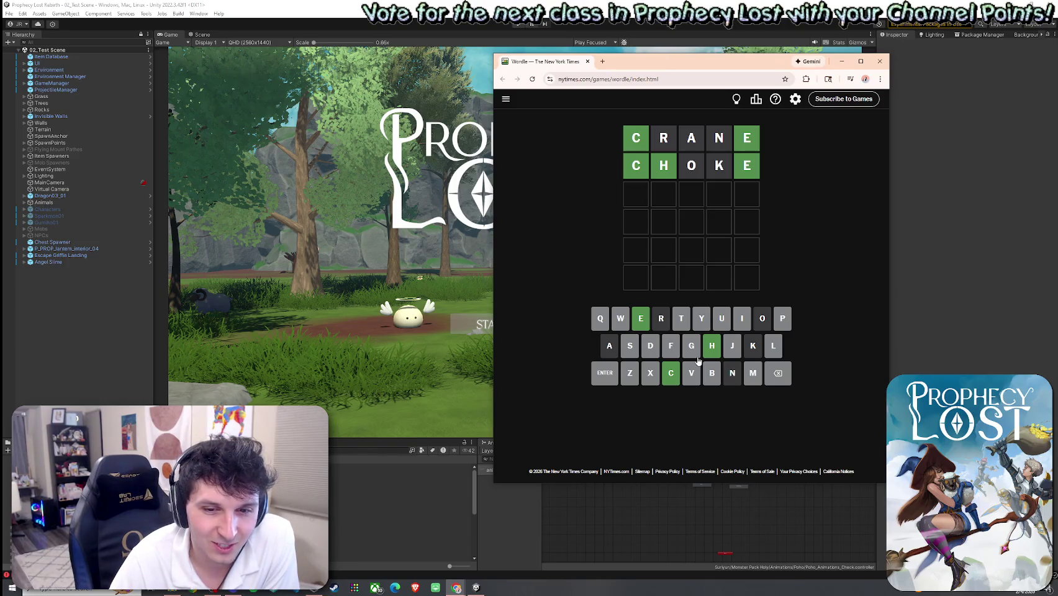
Enter and submit CHUTE as the third Wordle guess
{"action": "left_click", "coordinate": [671, 376]}
{"action": "left_click", "coordinate": [711, 355]}
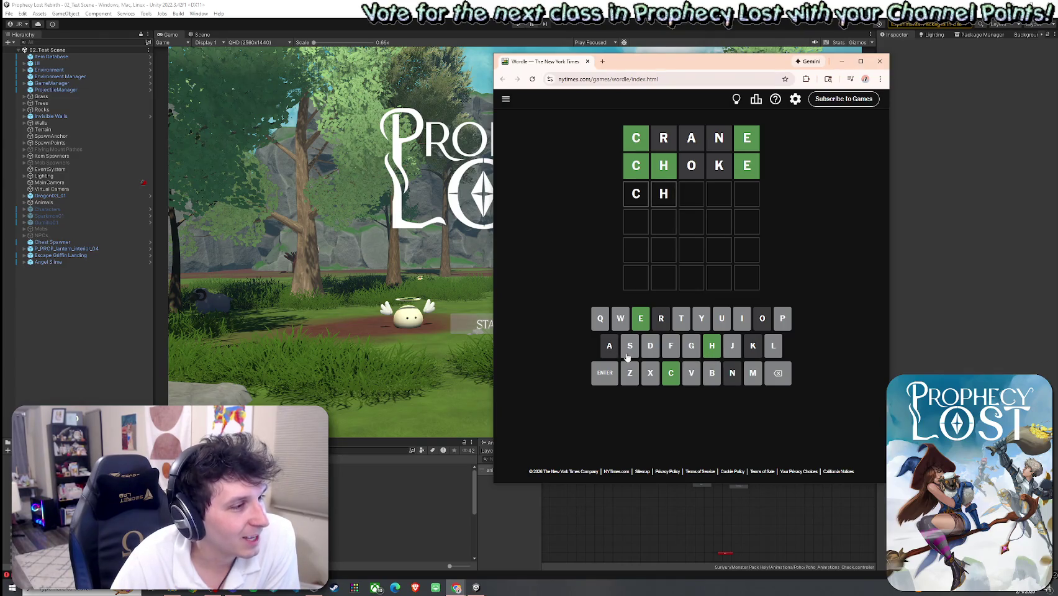
{"action": "left_click", "coordinate": [719, 323]}
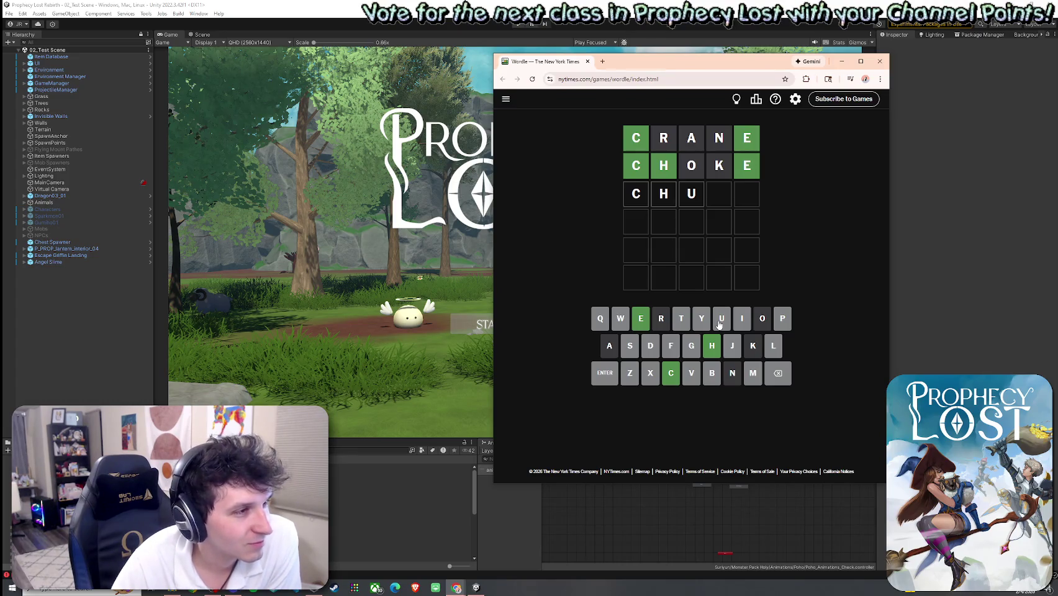
{"action": "left_click", "coordinate": [682, 321]}
{"action": "left_click", "coordinate": [642, 322]}
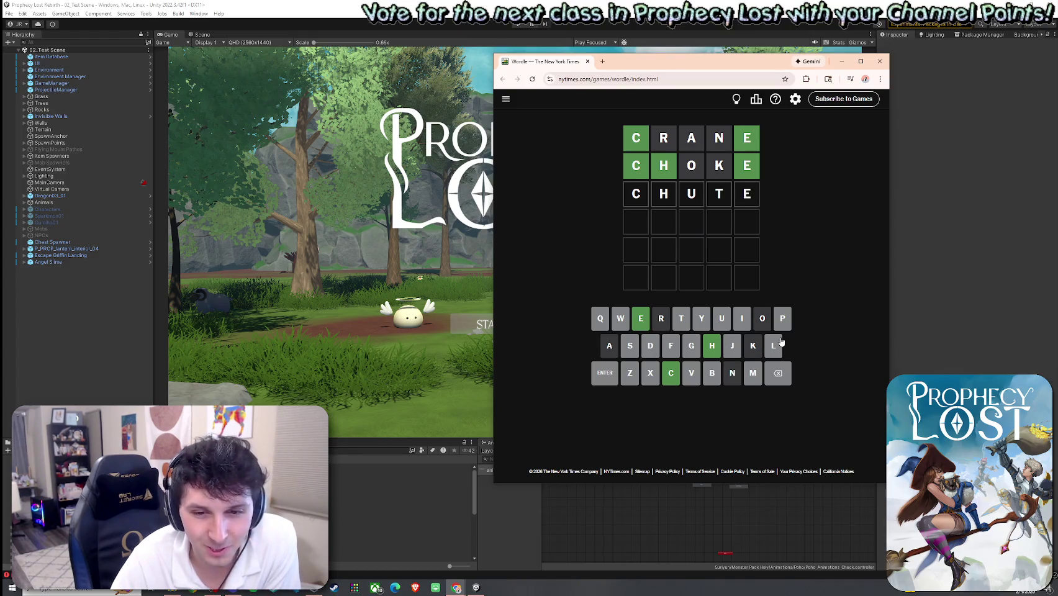
{"action": "left_click", "coordinate": [602, 380]}
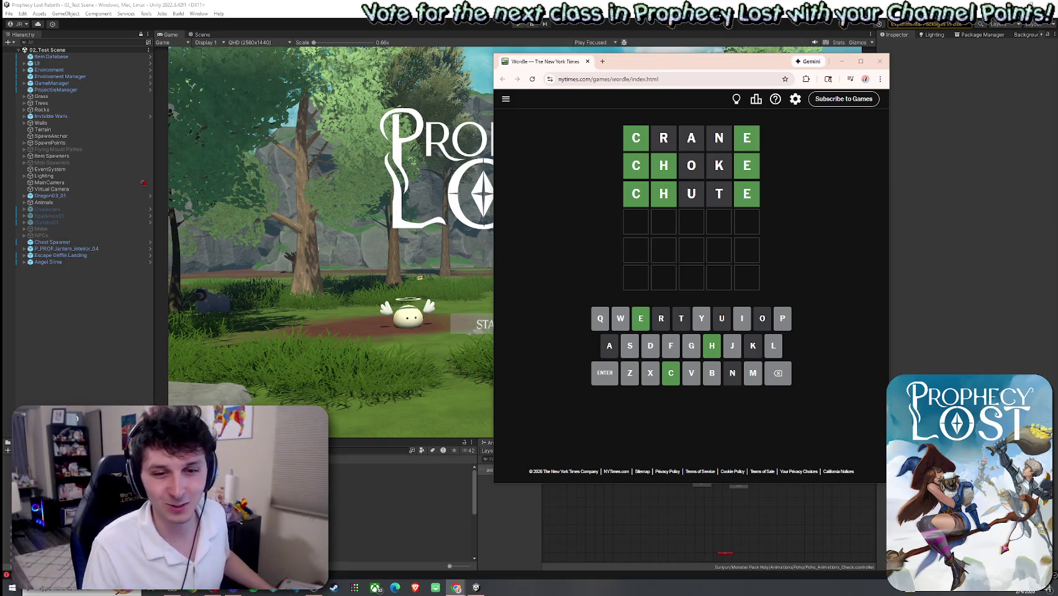
Bring Wordle to the front and submit CHIME as the fourth guess
{"action": "left_click", "coordinate": [696, 66]}
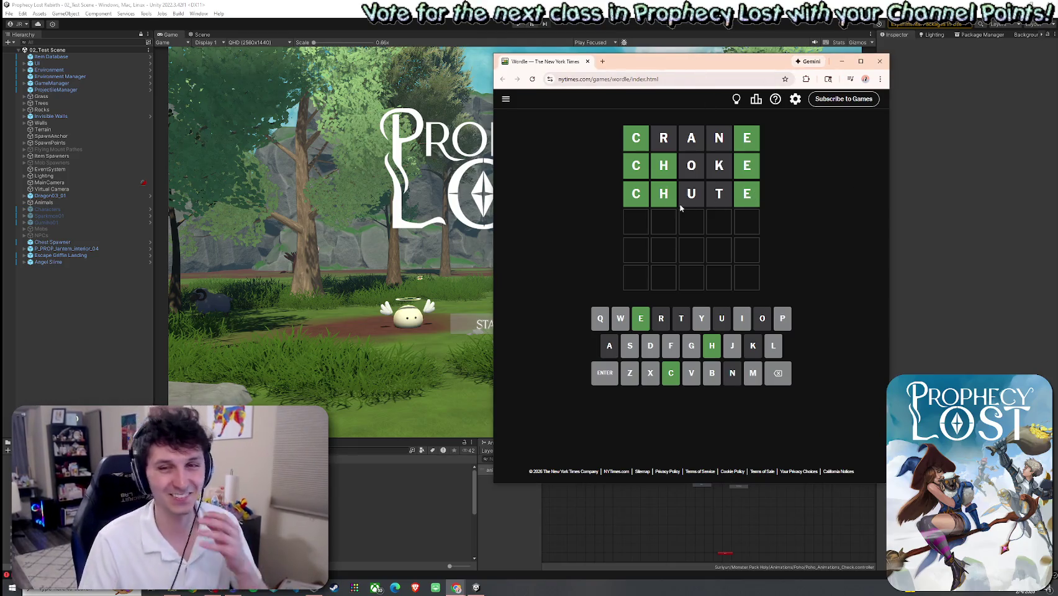
{"action": "left_click", "coordinate": [671, 372]}
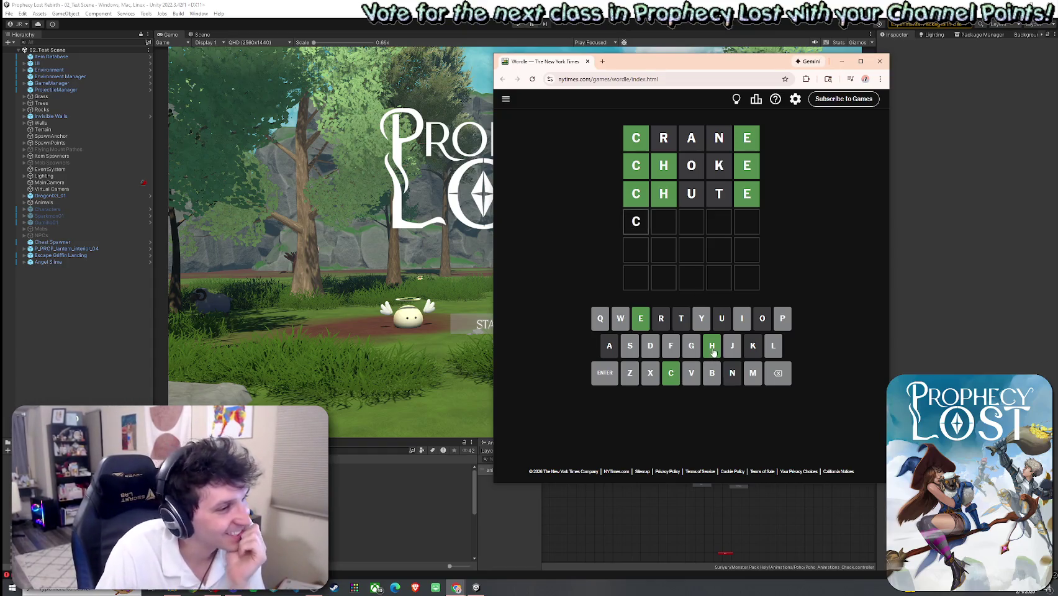
{"action": "left_click", "coordinate": [713, 351]}
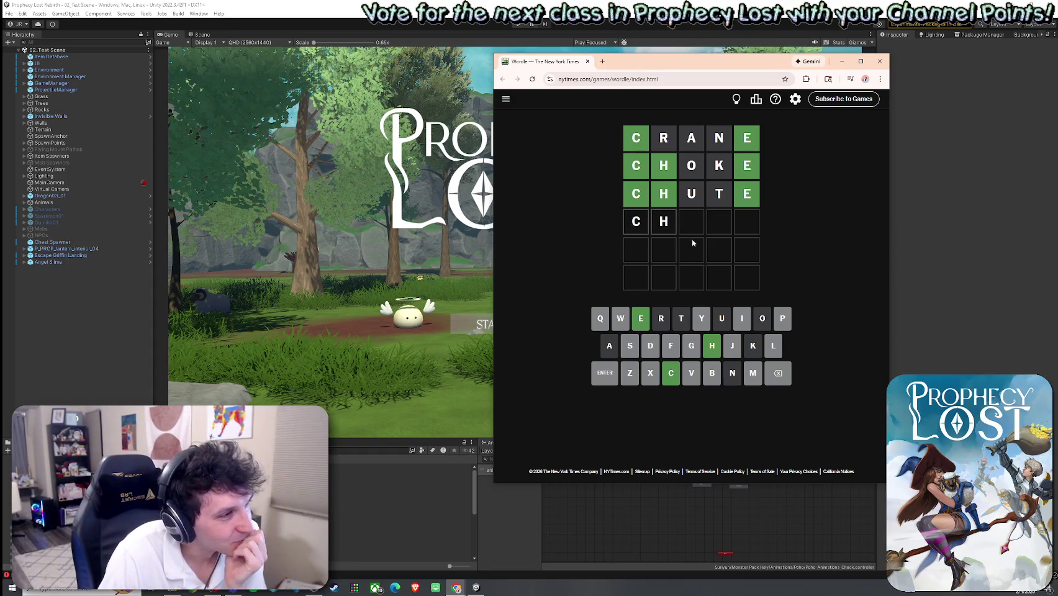
{"action": "left_click", "coordinate": [742, 320]}
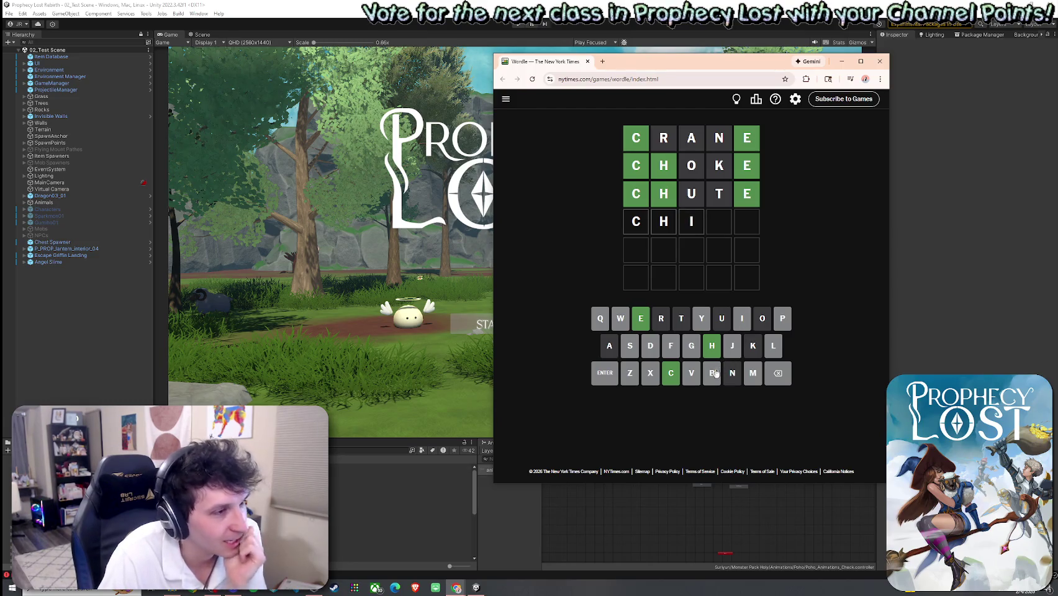
{"action": "left_click", "coordinate": [745, 378]}
{"action": "left_click", "coordinate": [639, 323]}
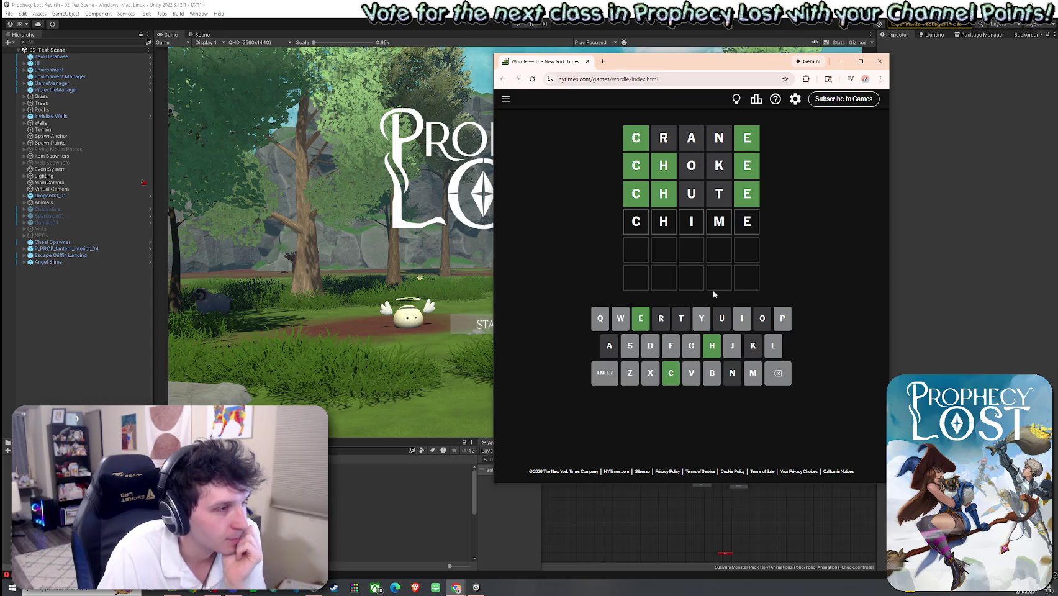
{"action": "left_click", "coordinate": [599, 377]}
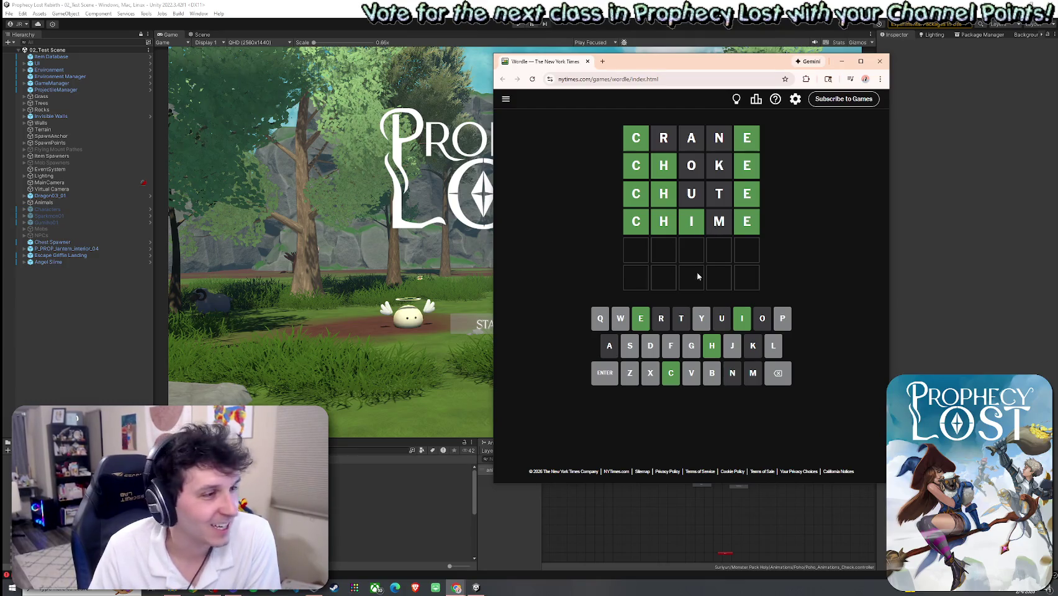
Solve the puzzle with CHIDE, dismiss the sign-up prompt, and return to Unity
{"action": "left_click", "coordinate": [668, 375]}
{"action": "left_click", "coordinate": [711, 347]}
{"action": "left_click", "coordinate": [745, 328]}
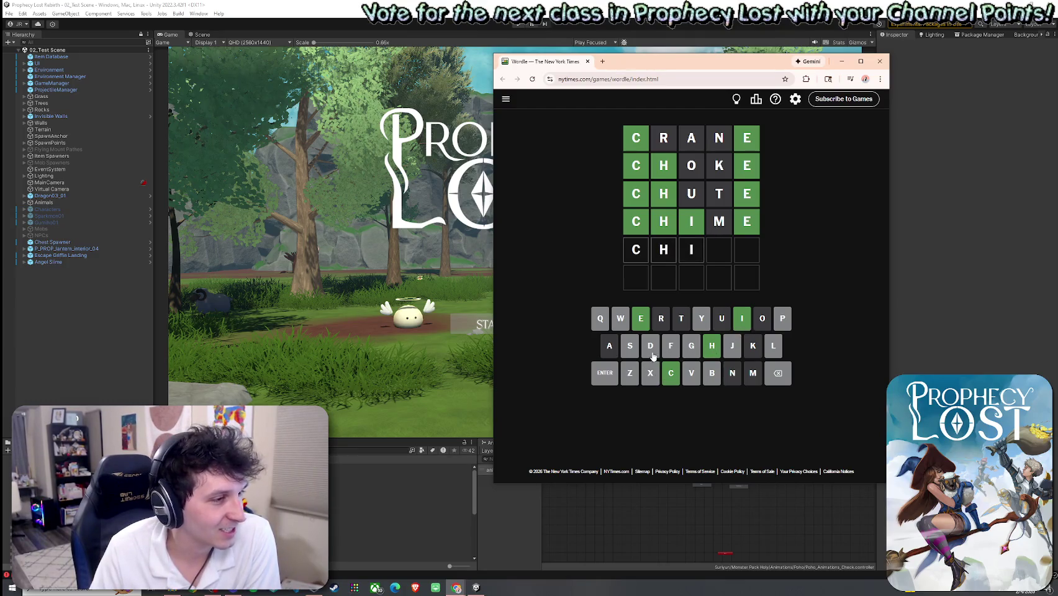
{"action": "left_click", "coordinate": [650, 347]}
{"action": "left_click", "coordinate": [642, 319]}
{"action": "left_click", "coordinate": [605, 374]}
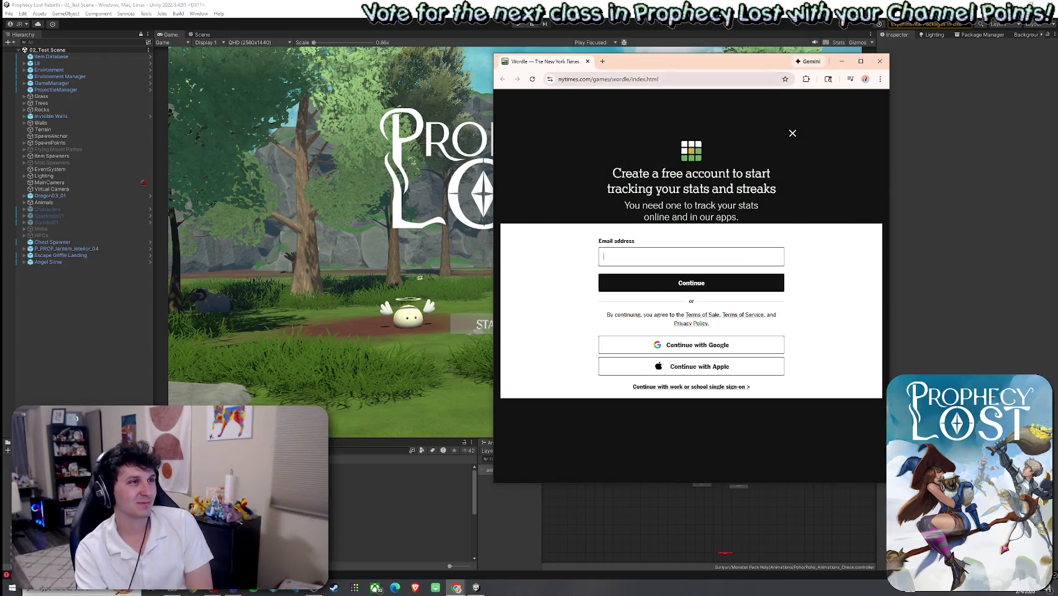
{"action": "left_click", "coordinate": [792, 133]}
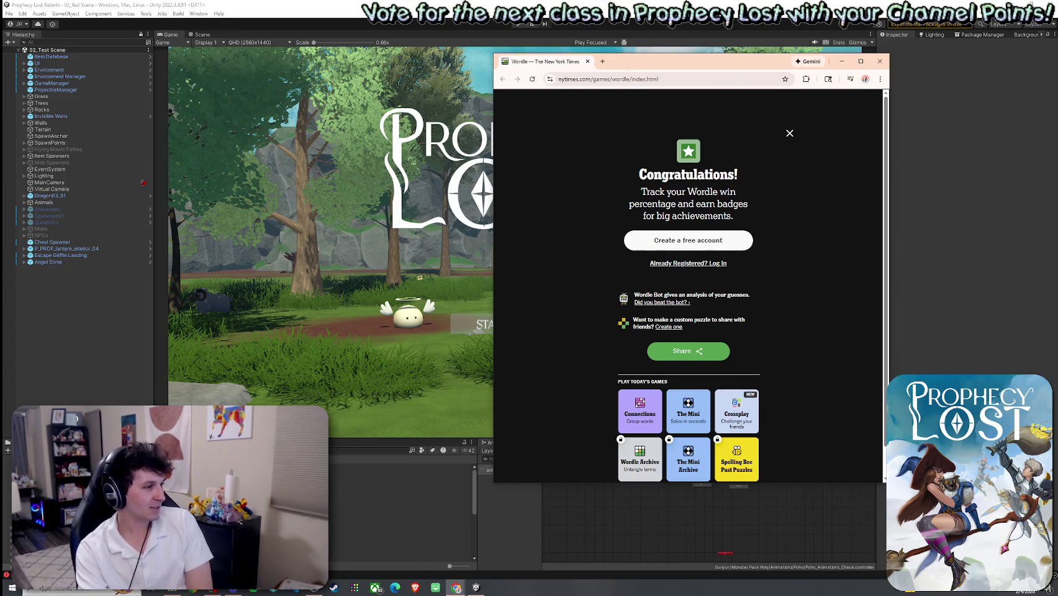
{"action": "key", "text": "alt+Tab"}
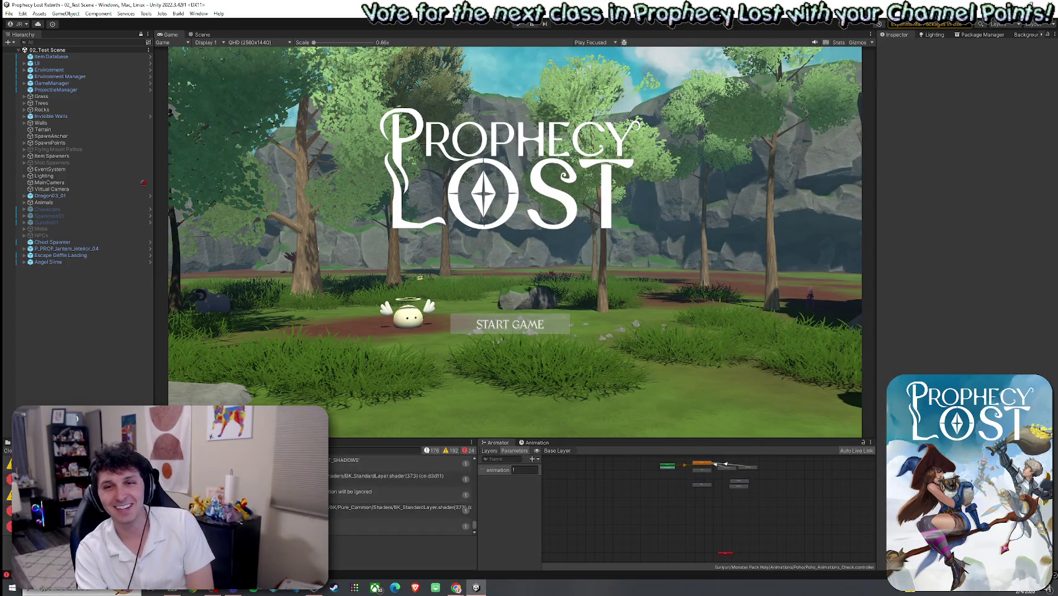
Clear the Console, start File > Build And Run, then switch to the Words On Stream browser
{"action": "left_click", "coordinate": [8, 450]}
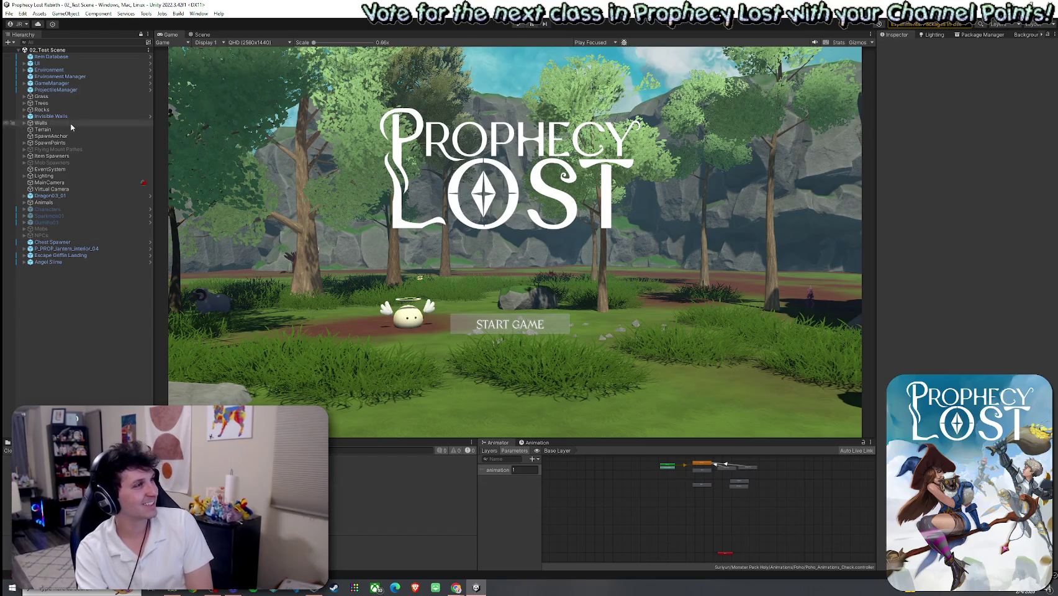
{"action": "left_click", "coordinate": [10, 13]}
{"action": "left_click", "coordinate": [33, 132]}
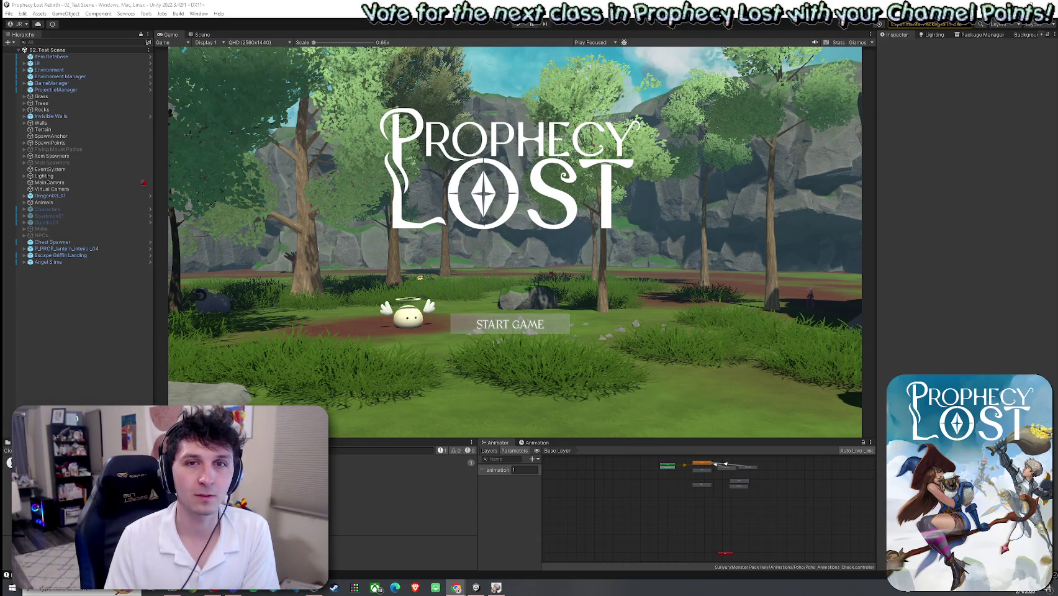
{"action": "key", "text": "alt+Tab"}
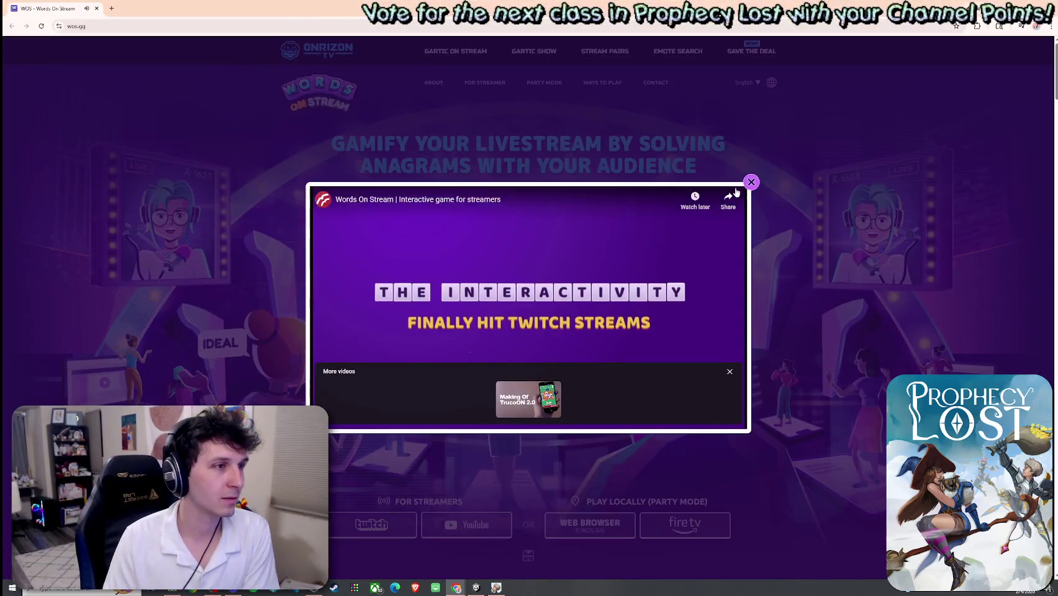
Close the Words On Stream promo video, scroll the wos.gg page, and minimize Chrome
{"action": "left_click", "coordinate": [751, 182]}
{"action": "left_click", "coordinate": [550, 332]}
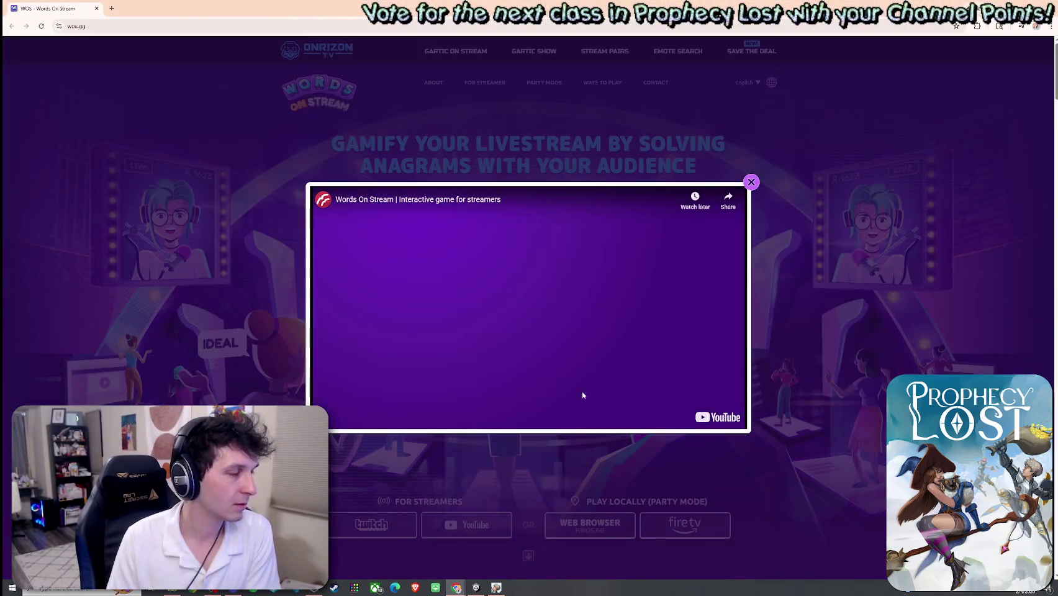
{"action": "left_click", "coordinate": [753, 182]}
{"action": "scroll", "coordinate": [434, 441], "scroll_direction": "down", "scroll_amount": 1}
{"action": "scroll", "coordinate": [408, 441], "scroll_direction": "down", "scroll_amount": 2}
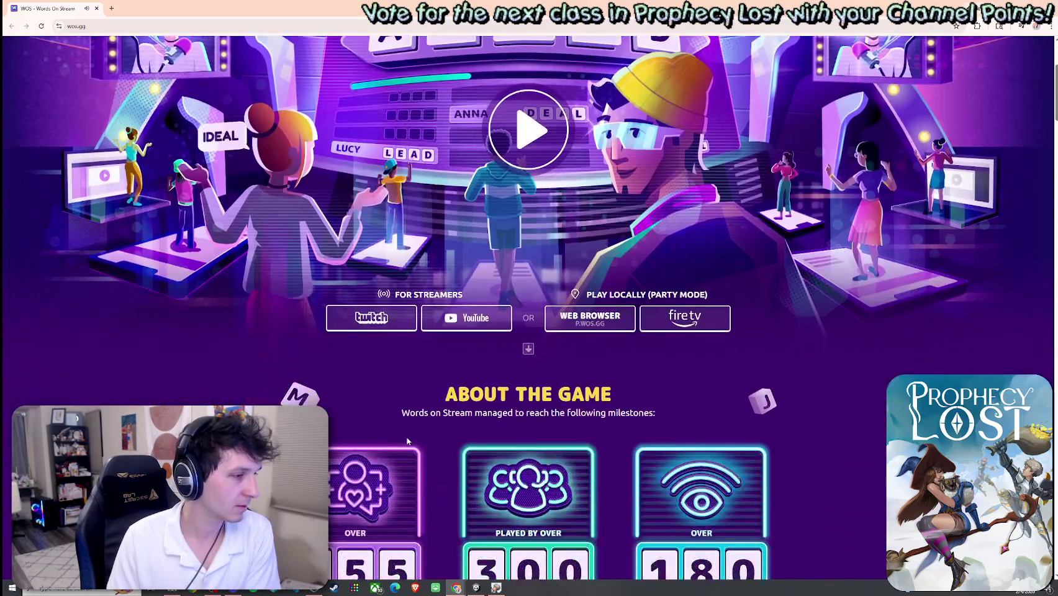
{"action": "scroll", "coordinate": [407, 441], "scroll_direction": "down", "scroll_amount": 3}
{"action": "scroll", "coordinate": [407, 434], "scroll_direction": "up", "scroll_amount": 5}
{"action": "scroll", "coordinate": [410, 414], "scroll_direction": "down", "scroll_amount": 4}
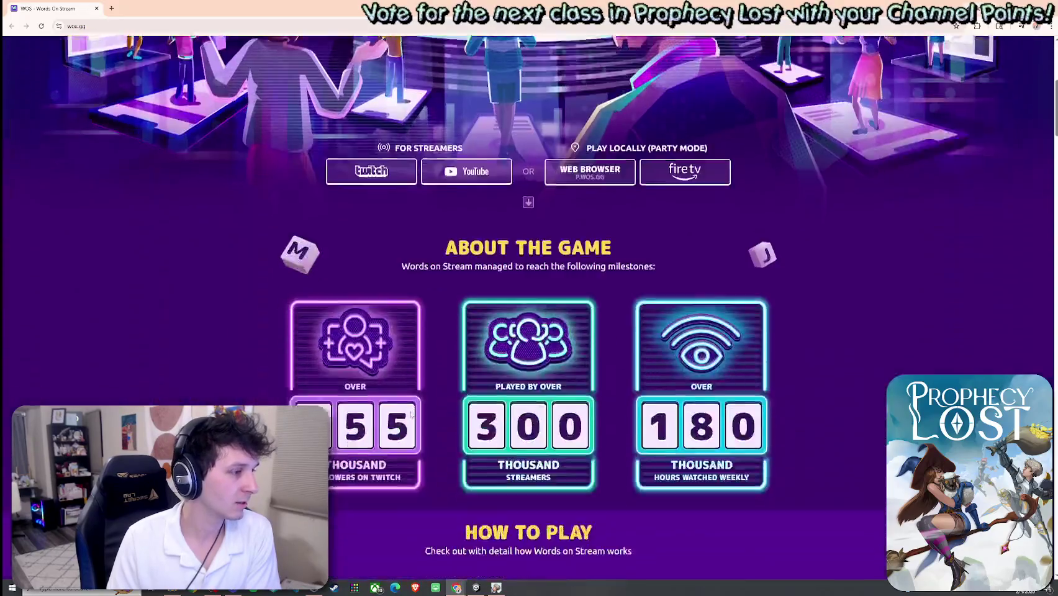
{"action": "scroll", "coordinate": [410, 414], "scroll_direction": "down", "scroll_amount": 4}
{"action": "scroll", "coordinate": [434, 440], "scroll_direction": "up", "scroll_amount": 5}
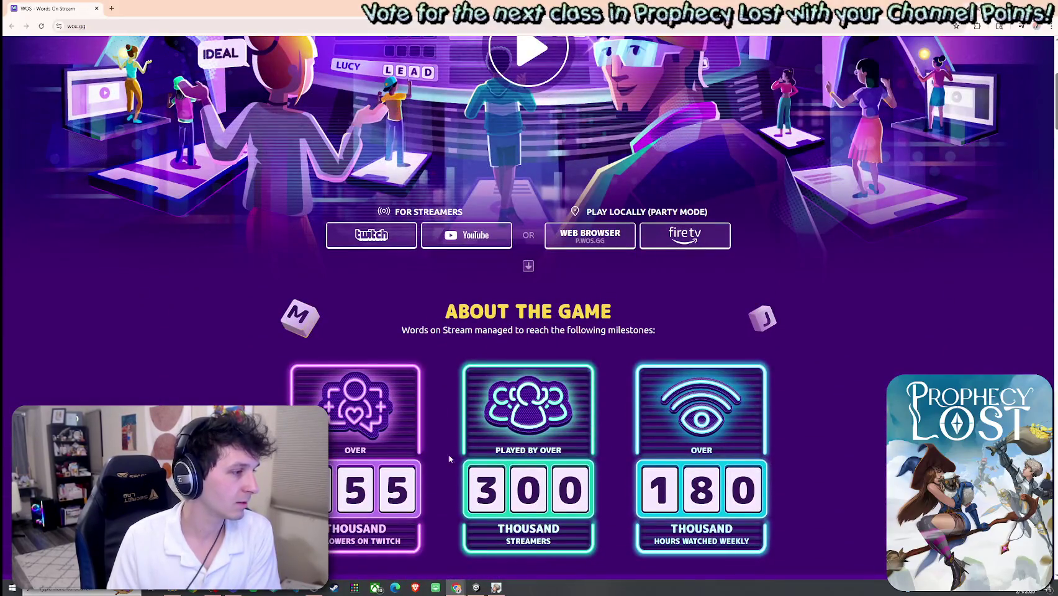
{"action": "key", "text": "super+Down"}
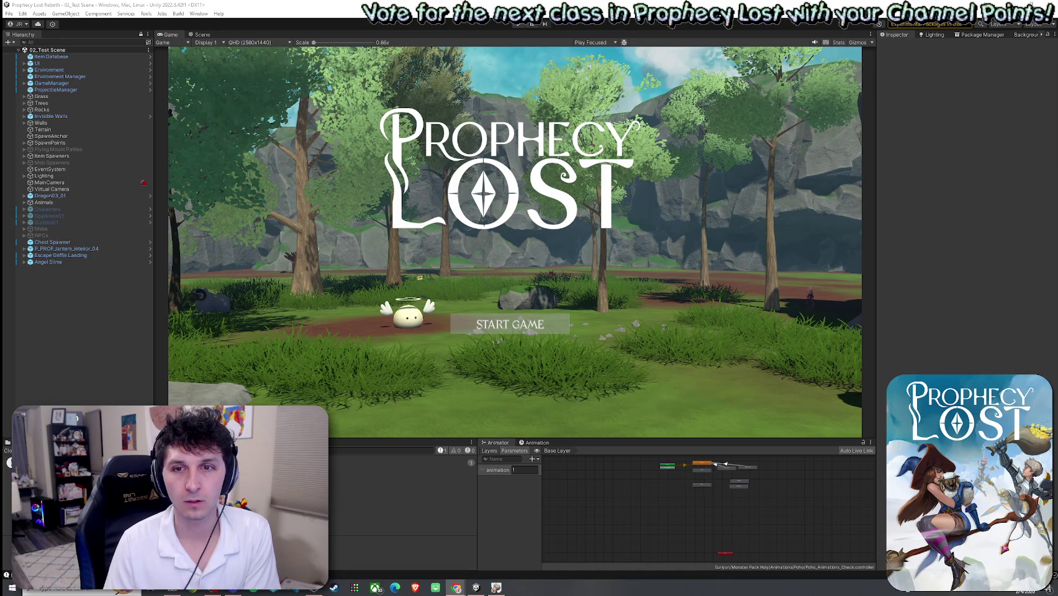
Bring up Words On Stream and set the game's Music to OFF in Settings
{"action": "key", "text": "alt+Tab"}
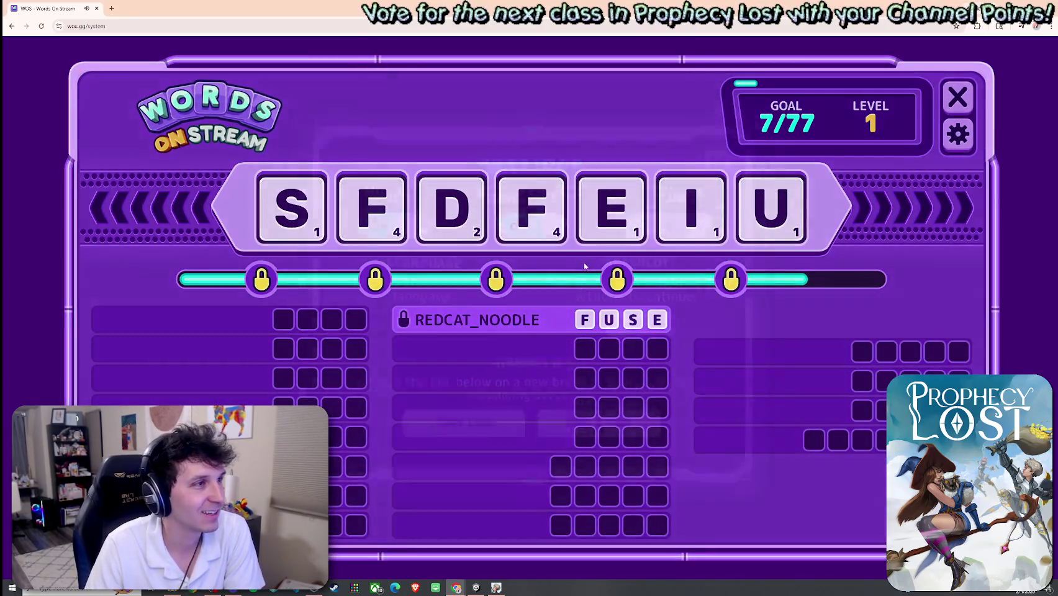
{"action": "left_click", "coordinate": [957, 134]}
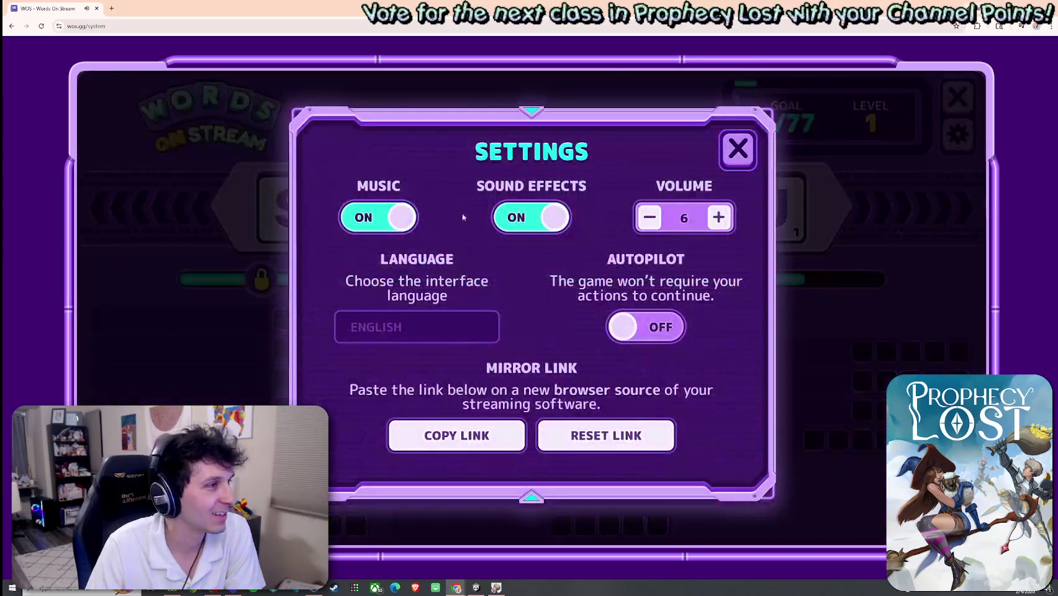
{"action": "left_click", "coordinate": [377, 229]}
{"action": "left_click", "coordinate": [737, 149]}
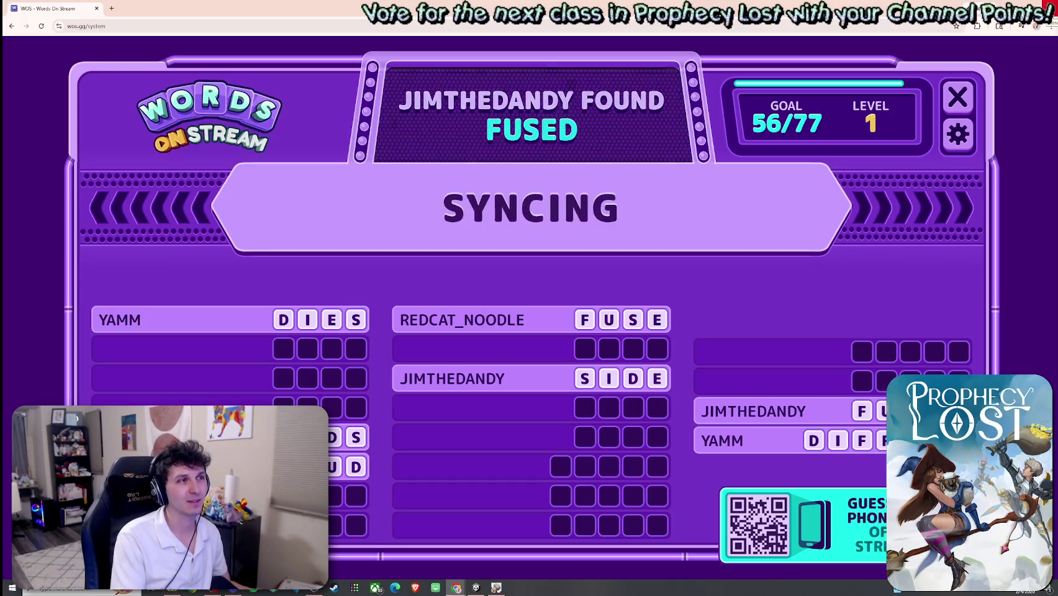
Switch back to Unity and click START GAME to join the Prophecy Lost session
{"action": "key", "text": "alt+Tab"}
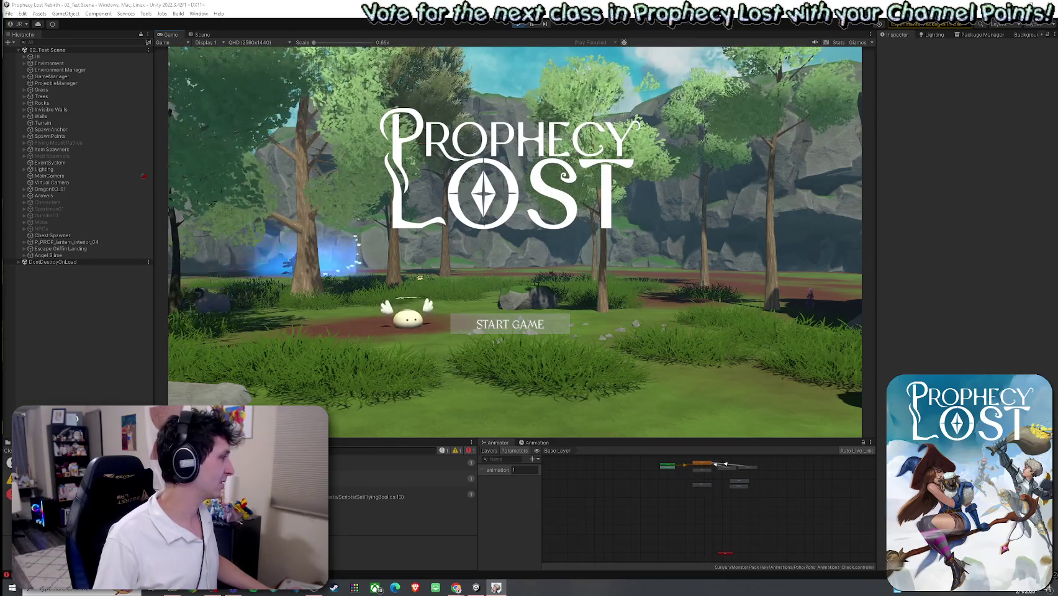
{"action": "left_click", "coordinate": [539, 318]}
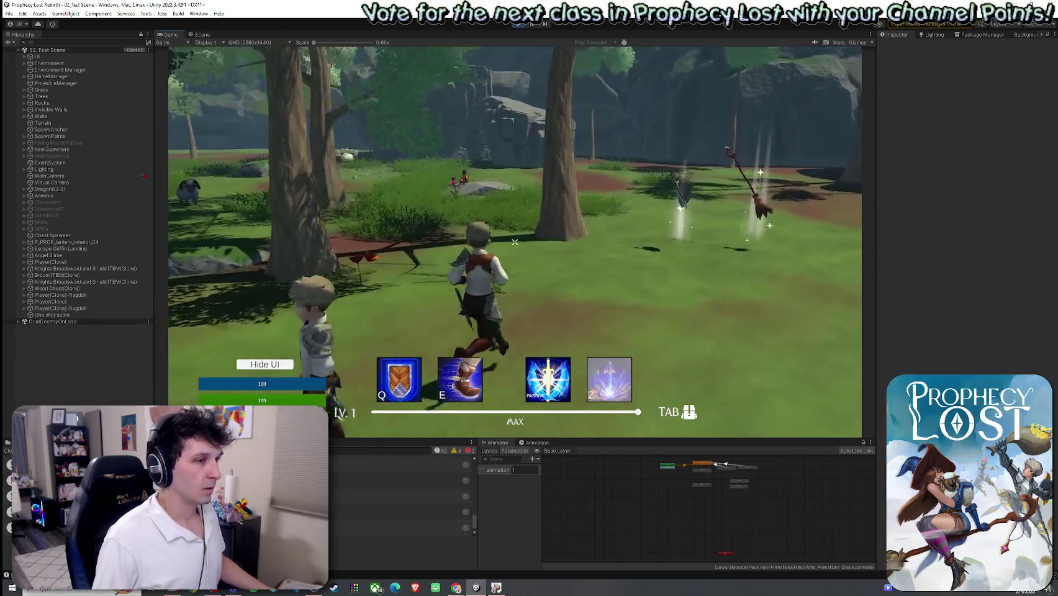
Run the spawned character into the forest and swing the sword at the Angel Slime
{"action": "key", "text": "z"}
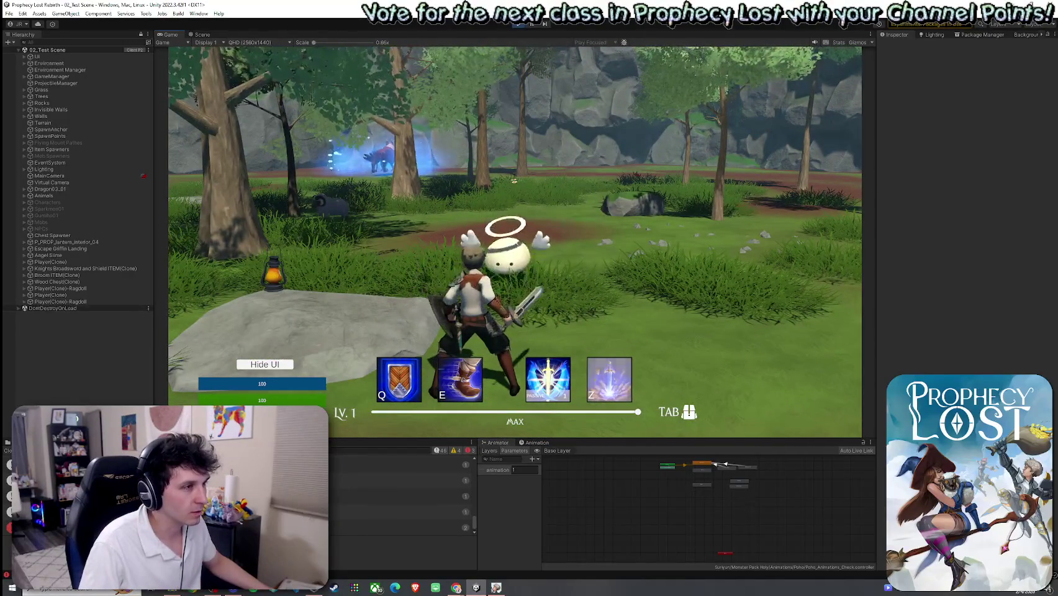
{"action": "left_click", "coordinate": [514, 242]}
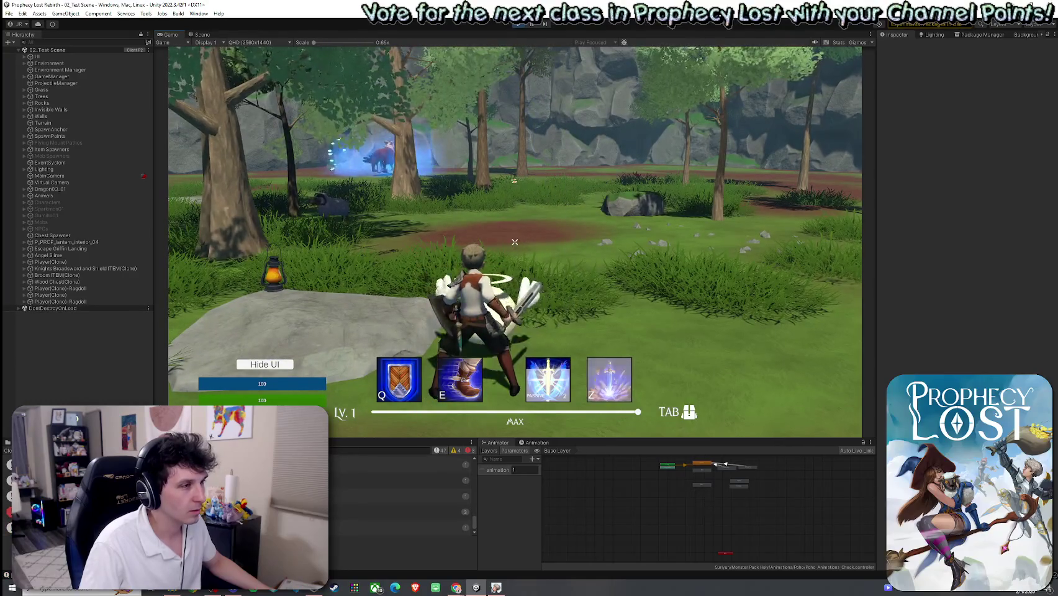
Hit the slime with repeated sword swings and a blue slash, then walk past the rock
{"action": "left_click", "coordinate": [515, 242]}
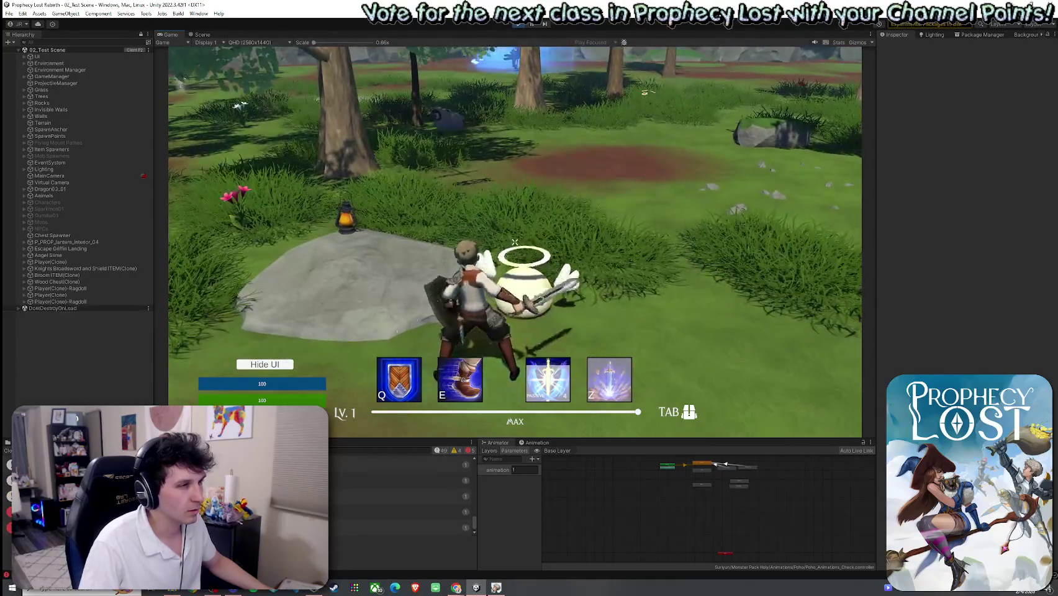
{"action": "left_click", "coordinate": [515, 242]}
{"action": "left_click", "coordinate": [515, 242]}
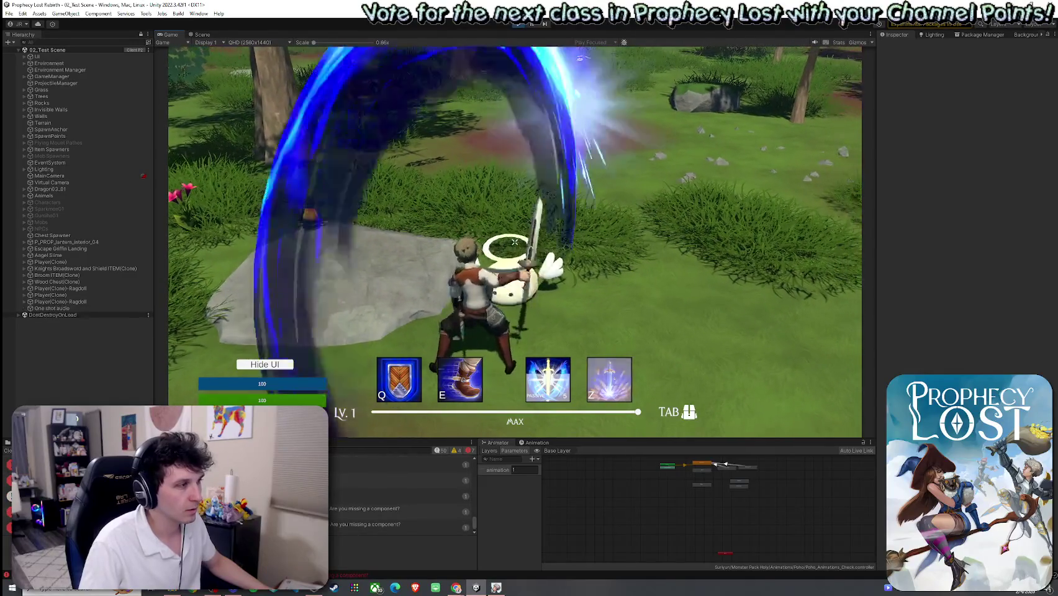
{"action": "left_click", "coordinate": [515, 242]}
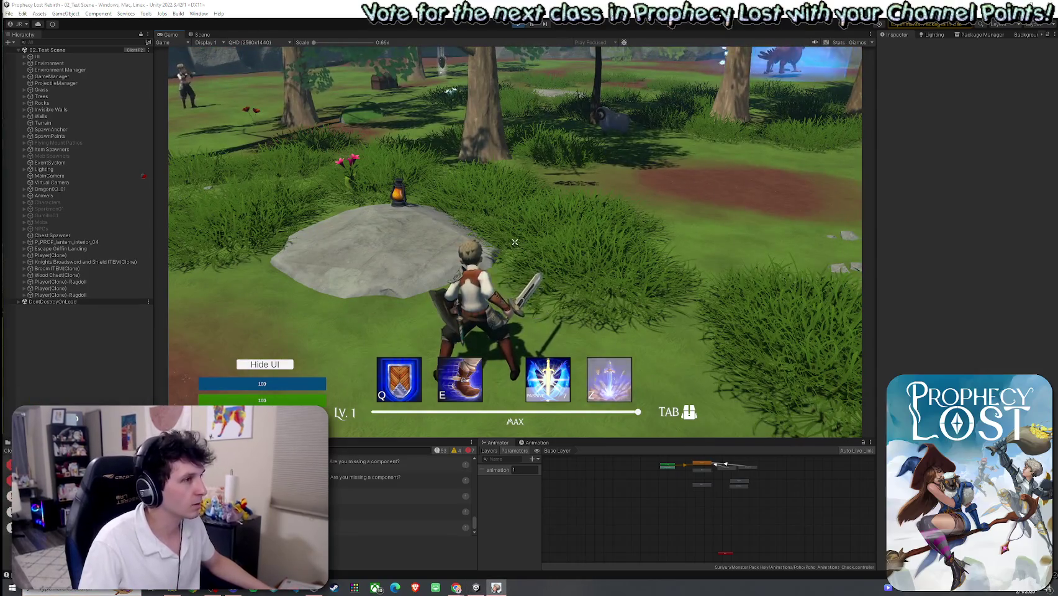
{"action": "left_click", "coordinate": [514, 242]}
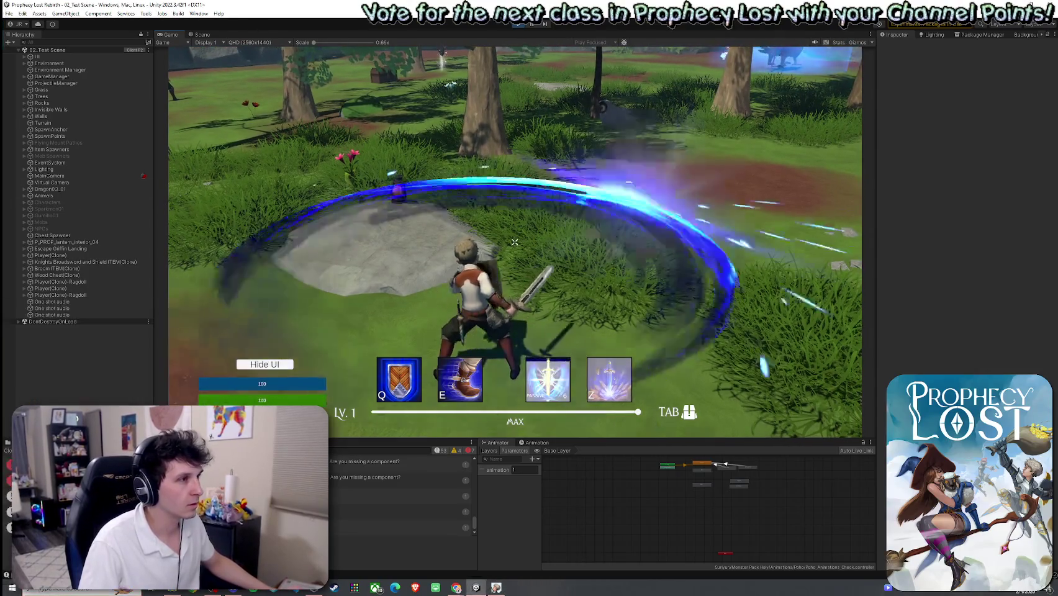
{"action": "key", "text": "w"}
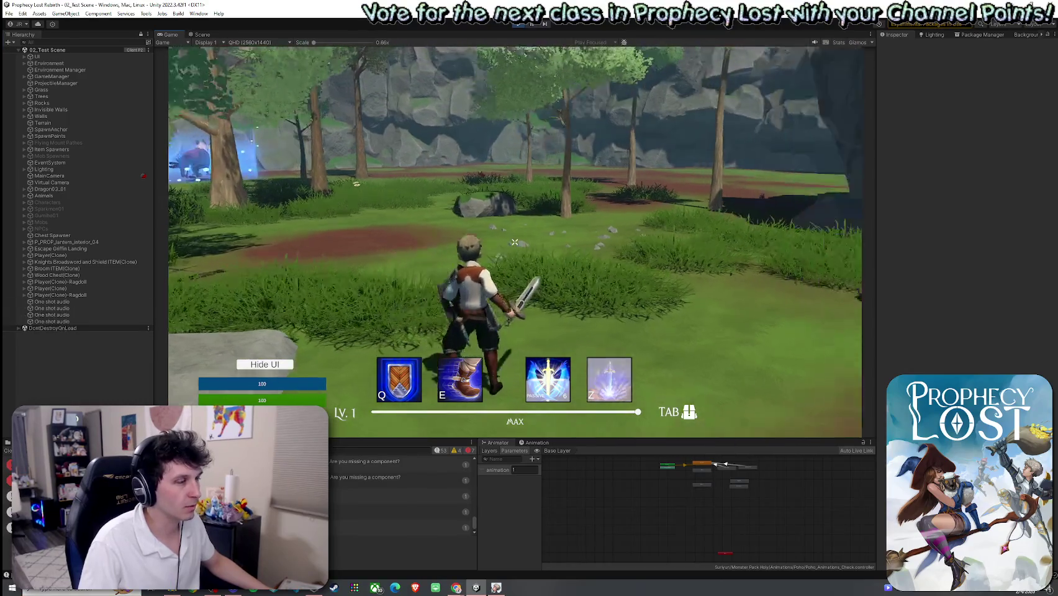
{"action": "key", "text": "w"}
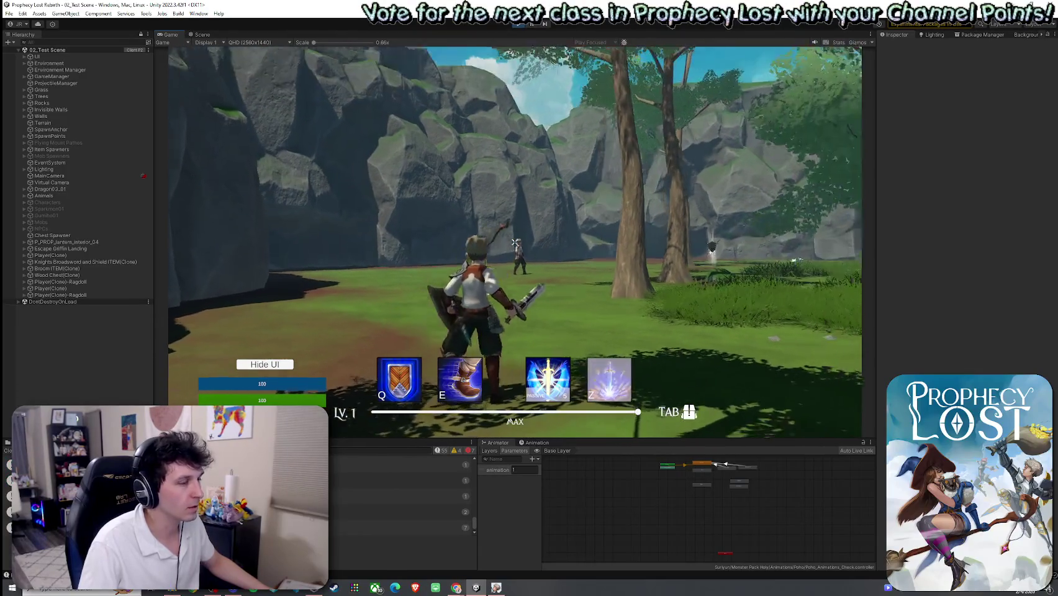
{"action": "left_click", "coordinate": [515, 243]}
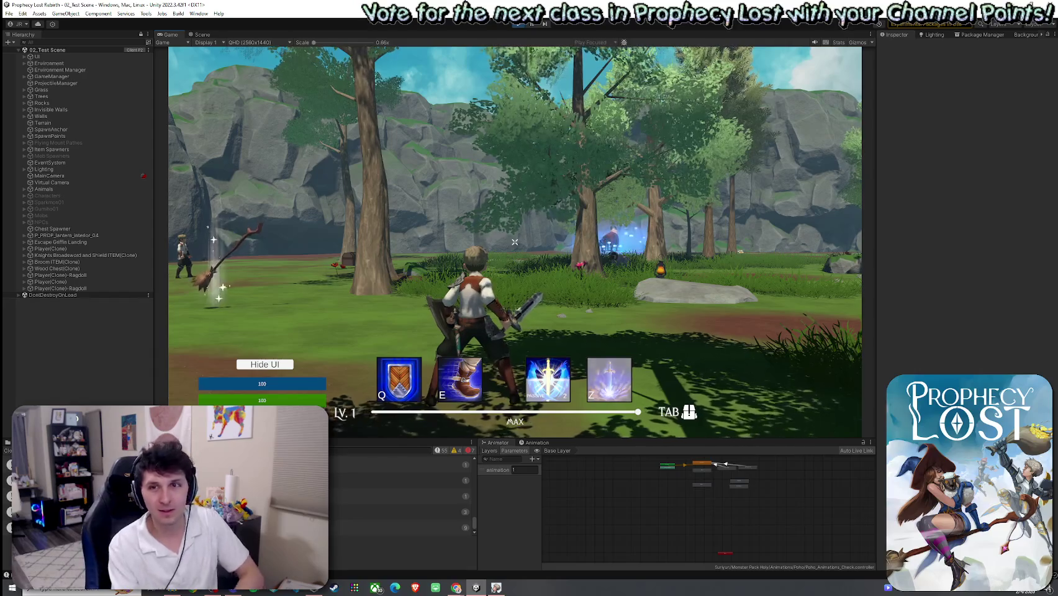
Swing the sword and run the knight across the field toward the cliff
{"action": "key", "text": "super"}
{"action": "key", "text": "super"}
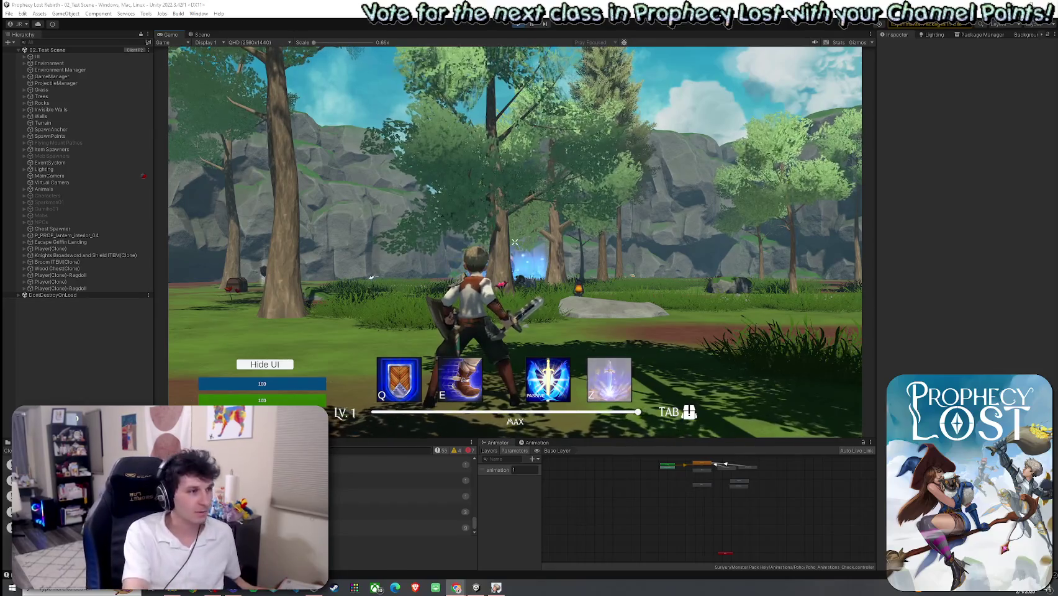
{"action": "left_click", "coordinate": [514, 242]}
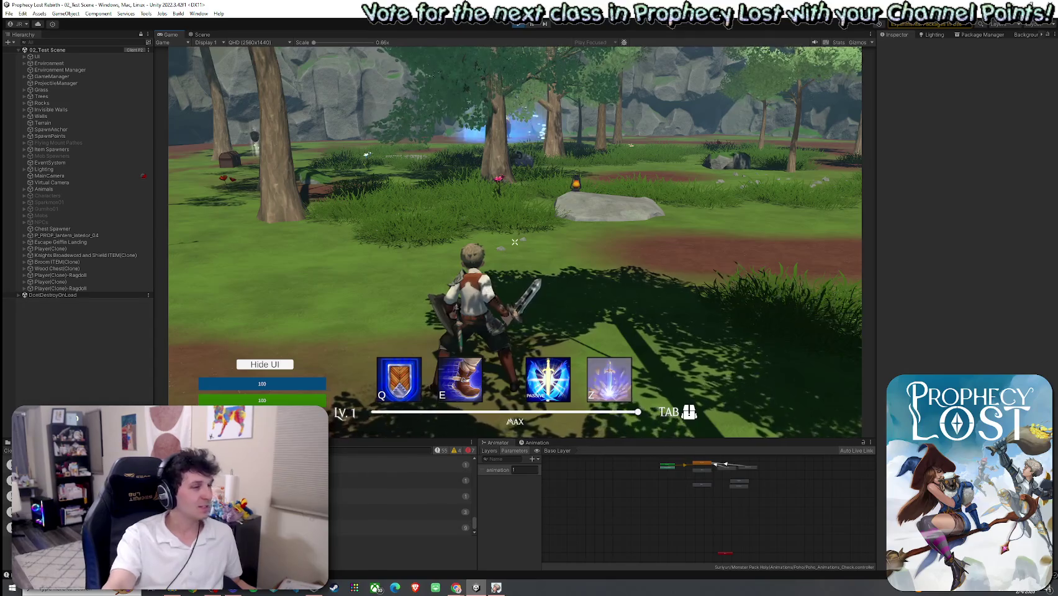
{"action": "key", "text": "w"}
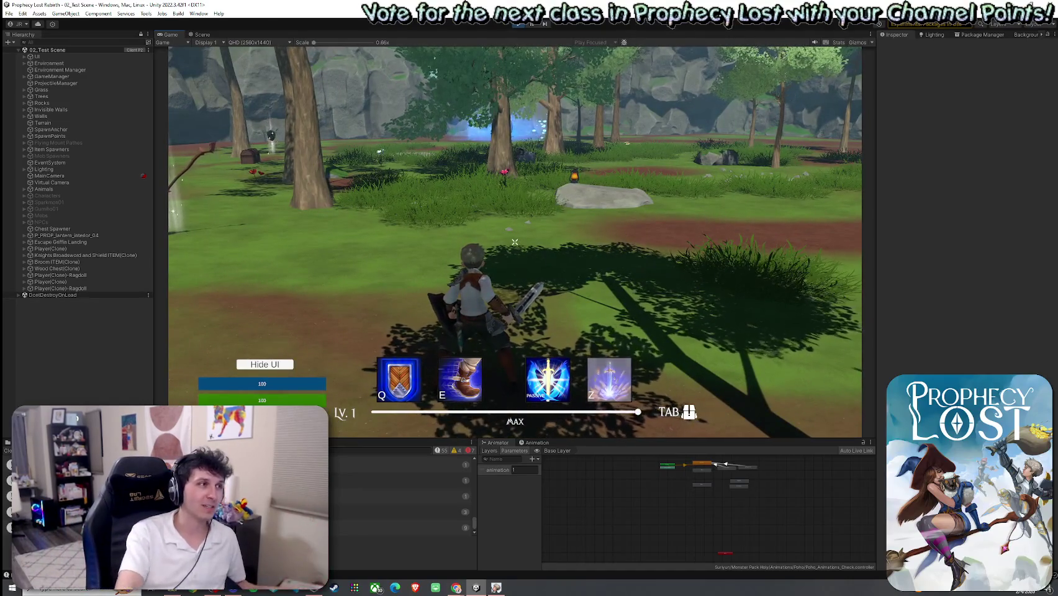
{"action": "key", "text": "w"}
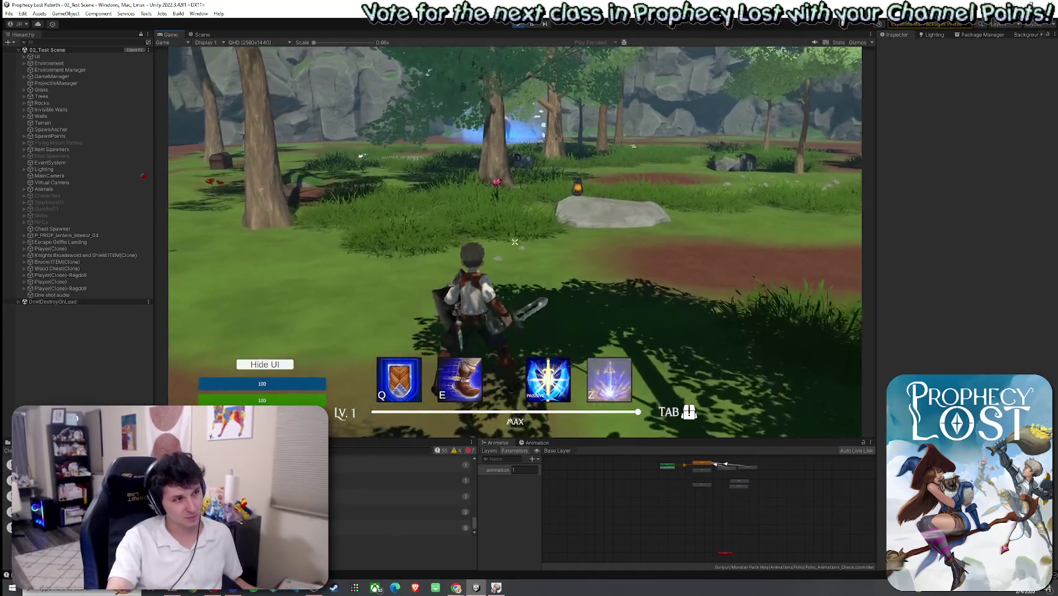
{"action": "key", "text": "w"}
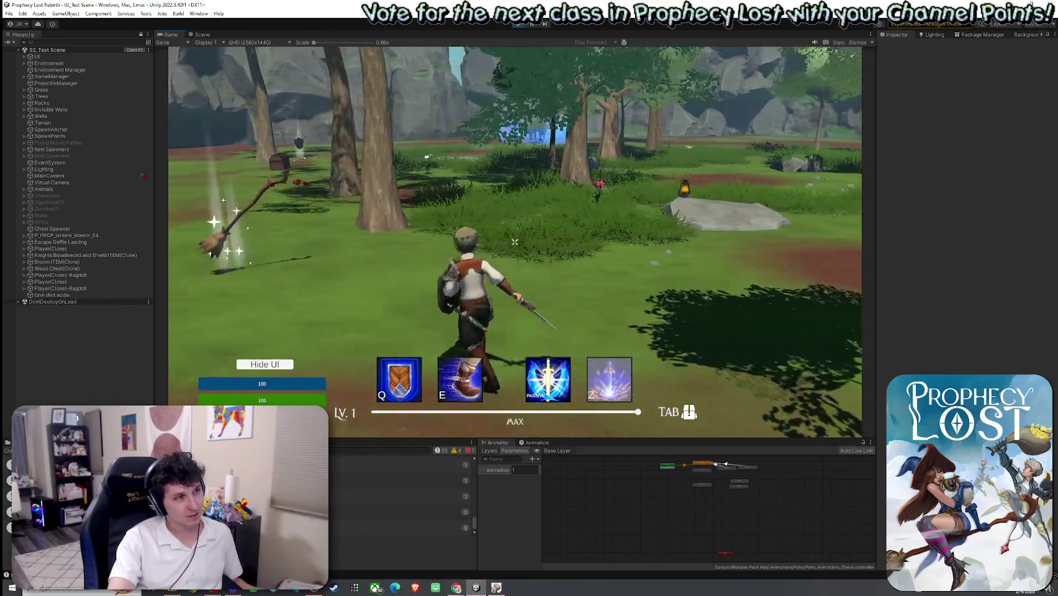
{"action": "key", "text": "w"}
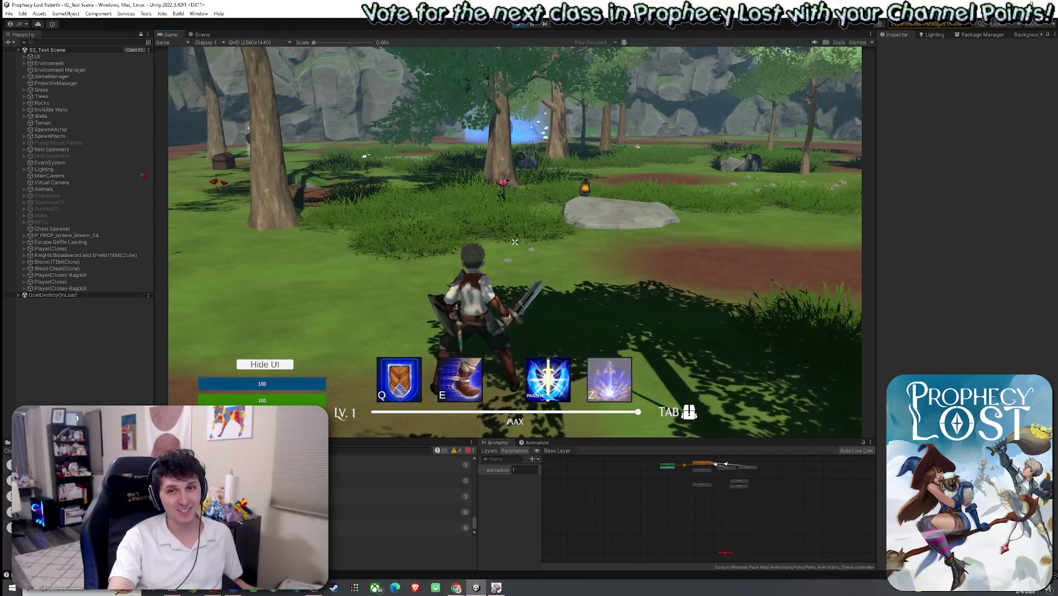
{"action": "key", "text": "w"}
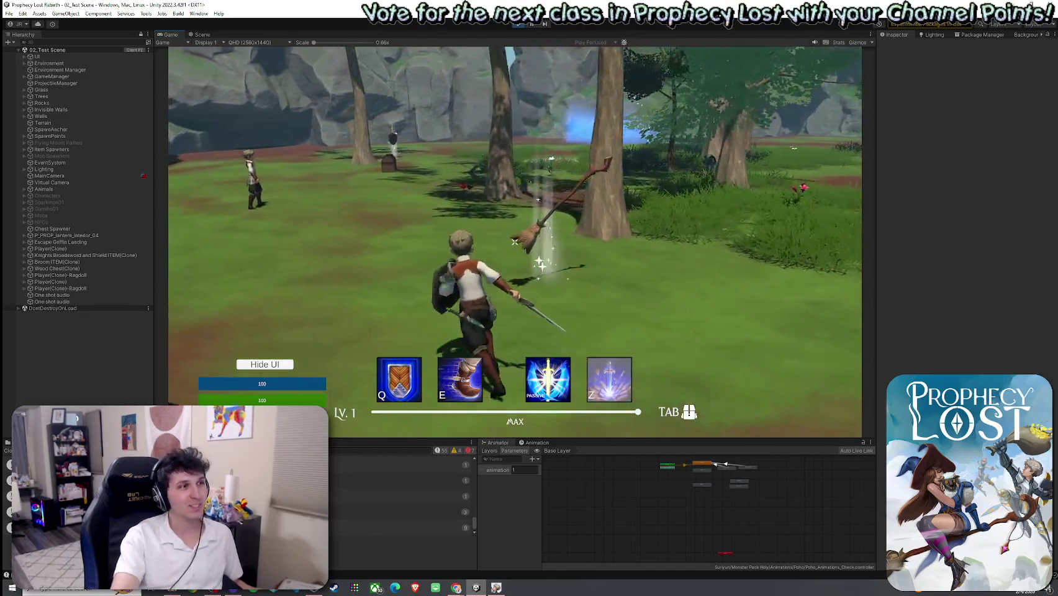
{"action": "key", "text": "w"}
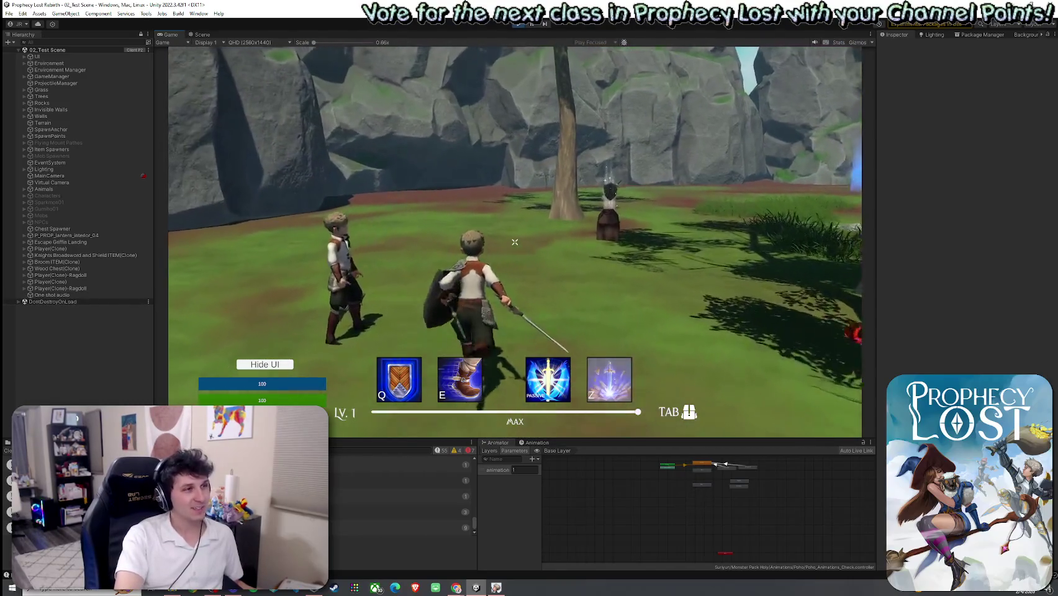
{"action": "key", "text": "w"}
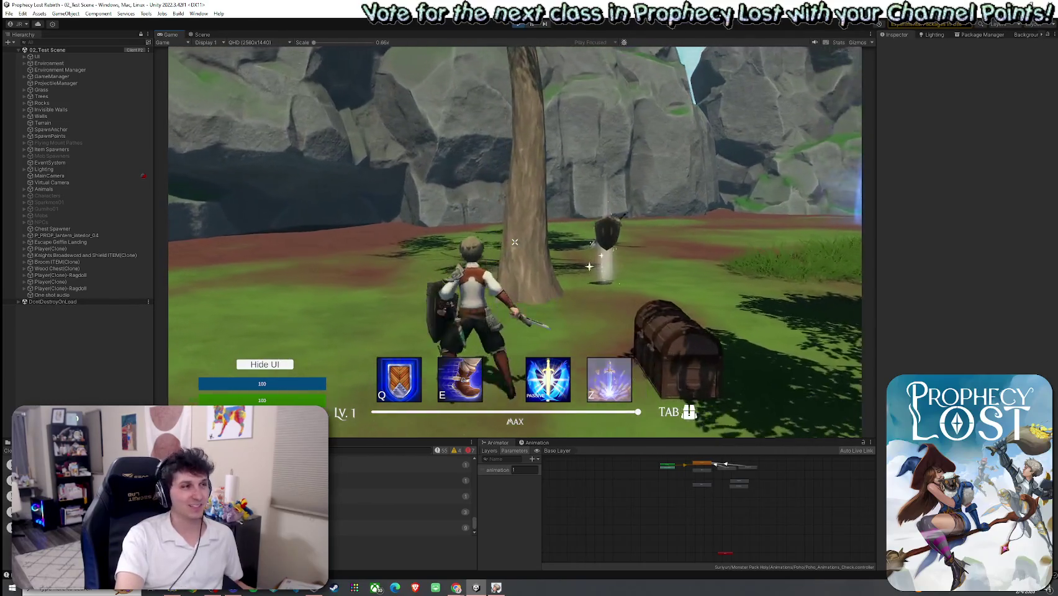
Slash at the wolf three times, then enter the shaded grove and keep attacking
{"action": "left_click", "coordinate": [515, 242]}
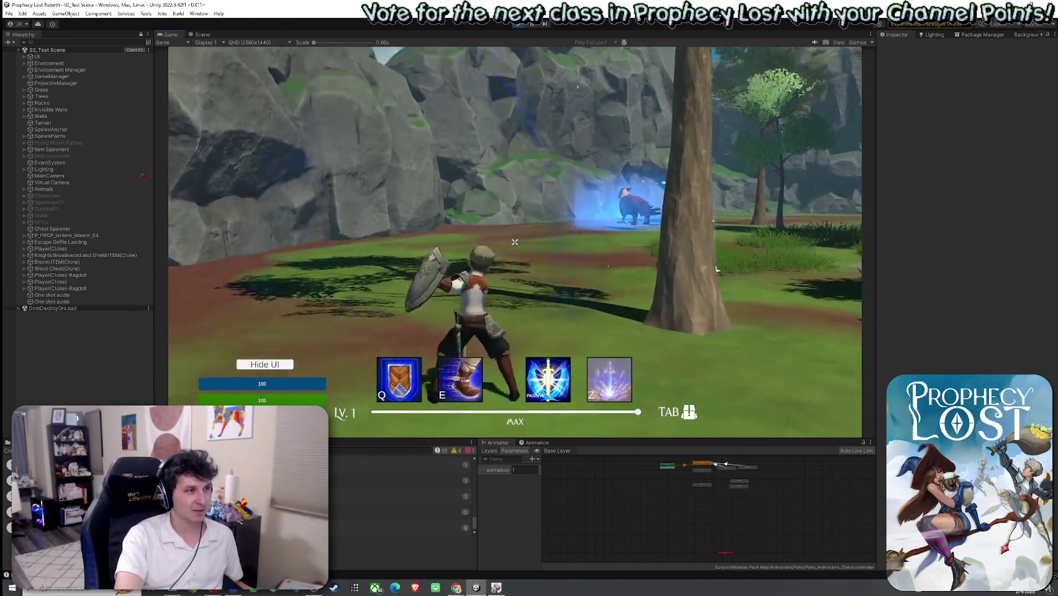
{"action": "left_click", "coordinate": [515, 243]}
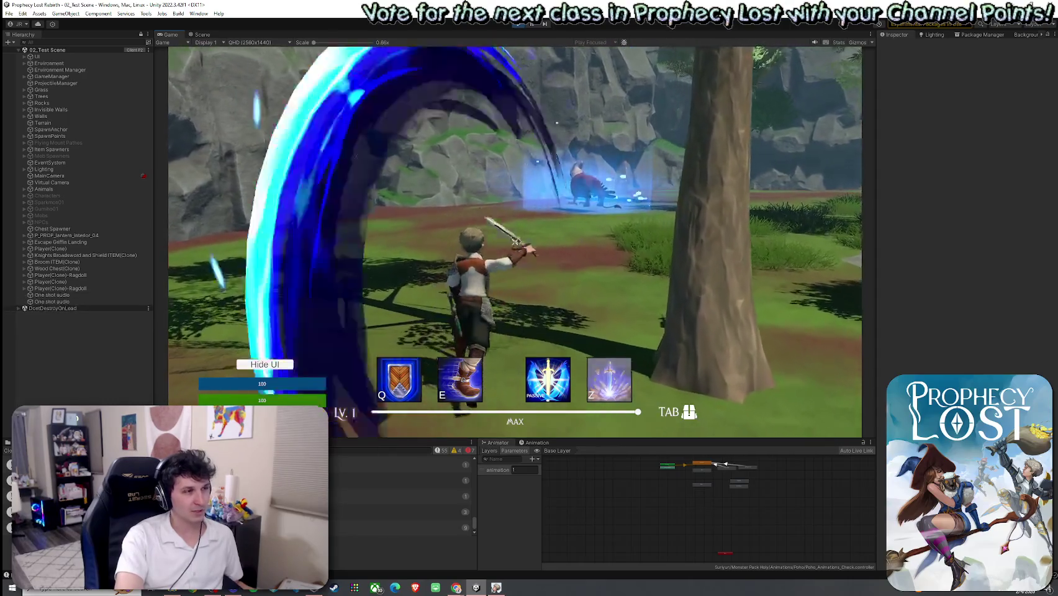
{"action": "left_click", "coordinate": [515, 242]}
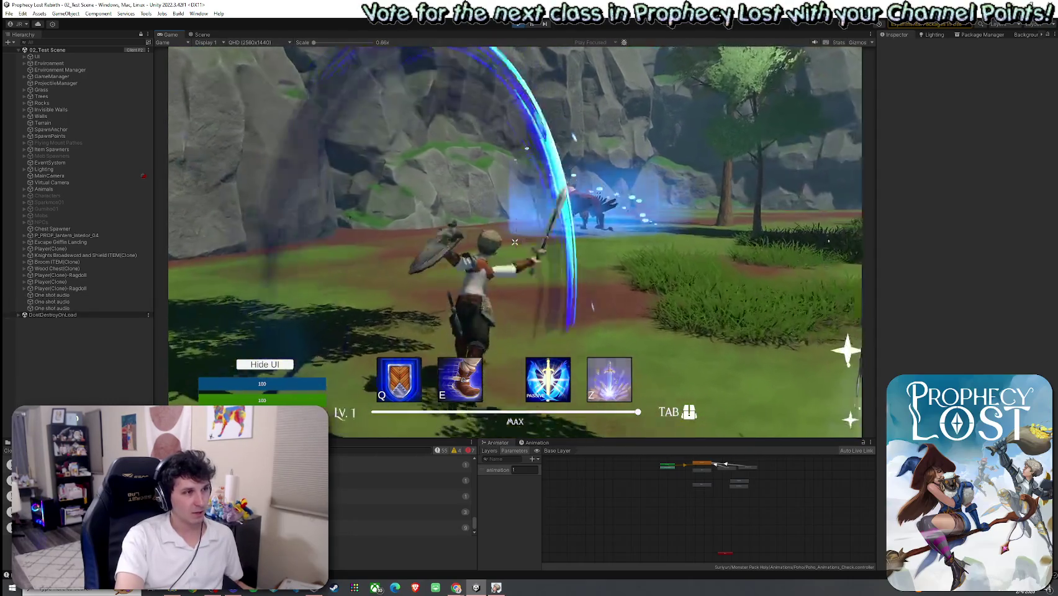
{"action": "key", "text": "w"}
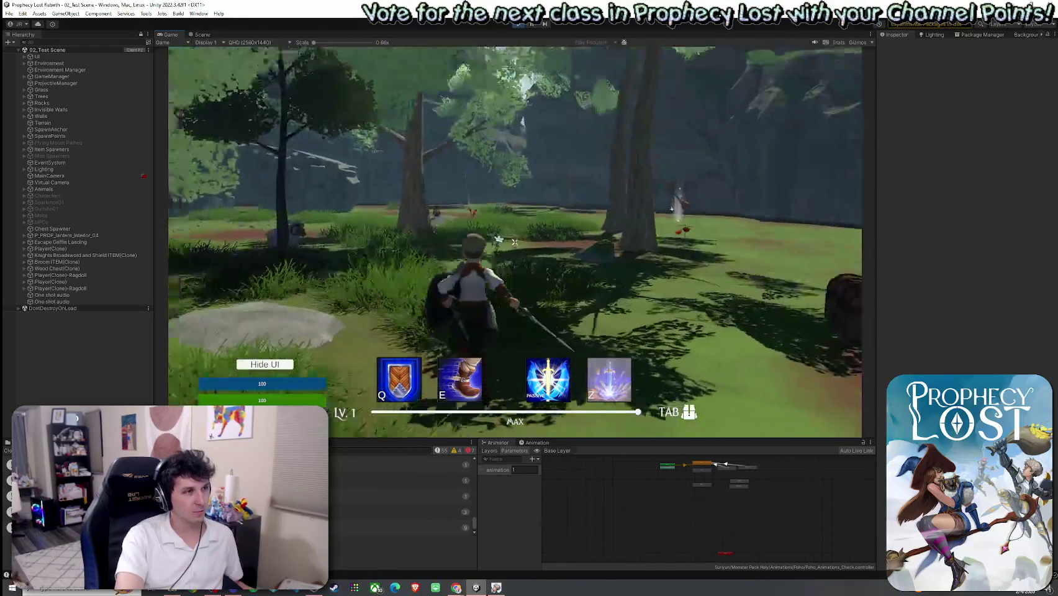
{"action": "left_click", "coordinate": [515, 242]}
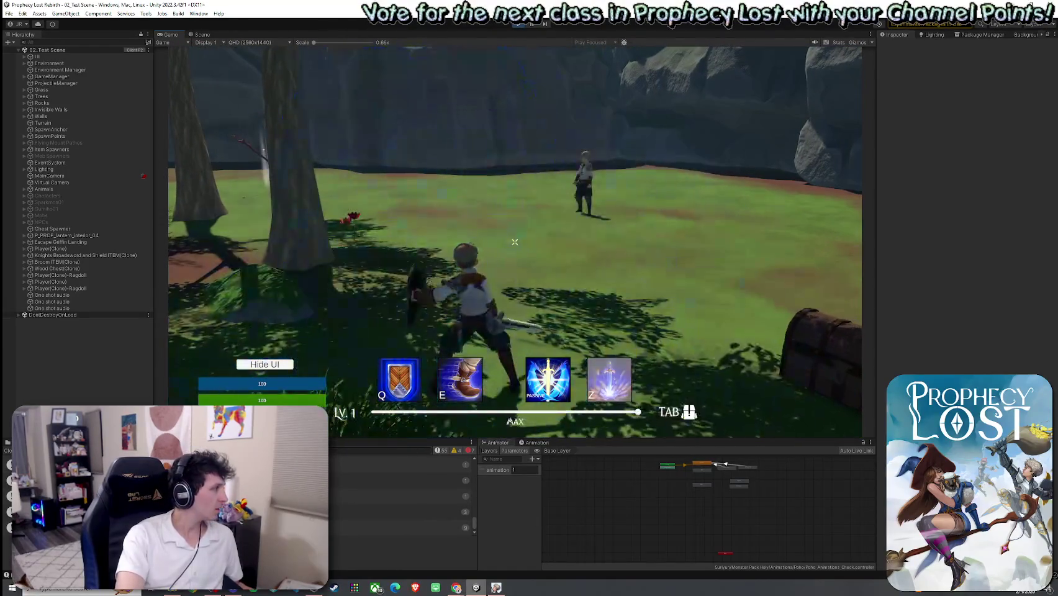
{"action": "left_click", "coordinate": [515, 243]}
{"action": "left_click", "coordinate": [515, 242]}
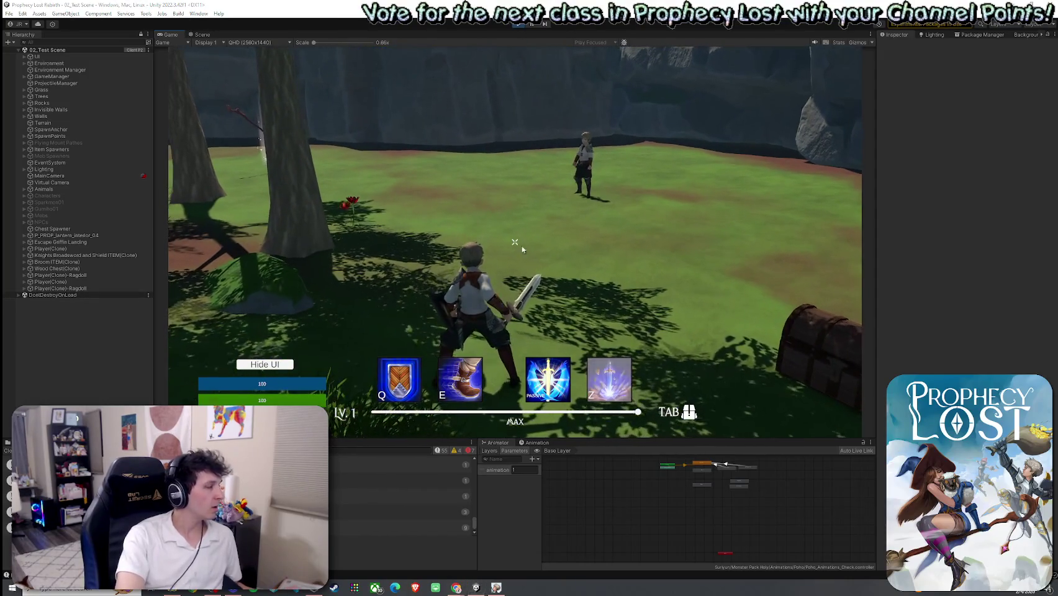
Snap the Prophecy Lost build window to the left half, with the Unity editor on the right
{"action": "key", "text": "super"}
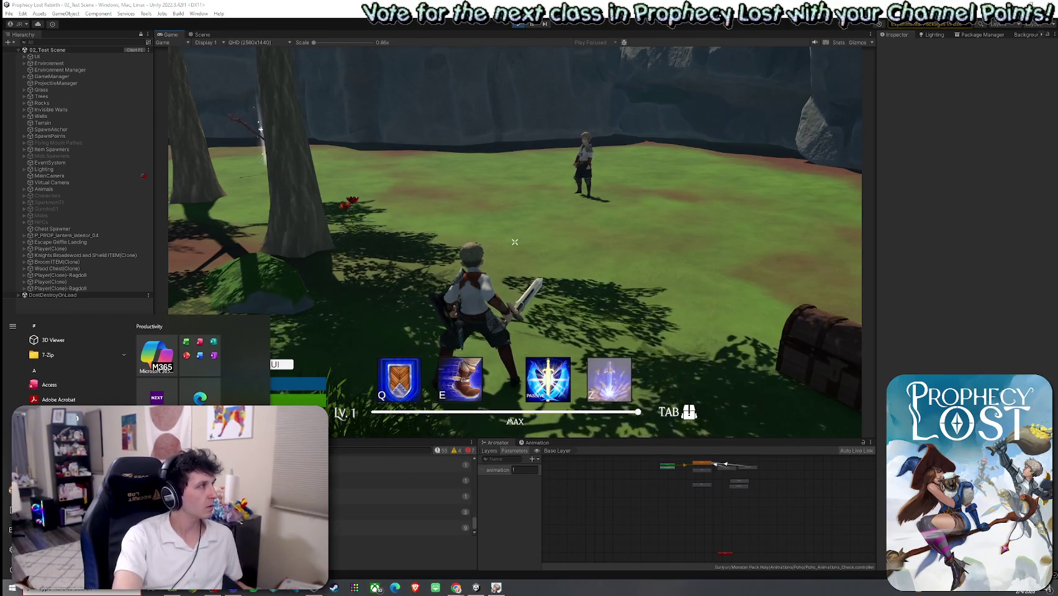
{"action": "key", "text": "super"}
{"action": "key", "text": "super"}
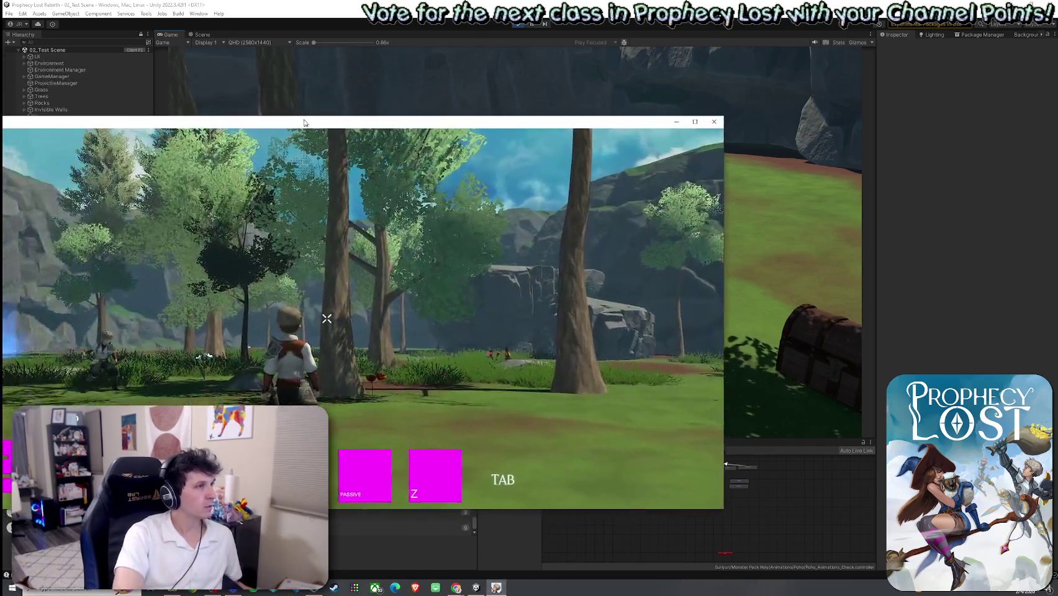
{"action": "left_click_drag", "start_coordinate": [304, 122], "coordinate": [2, 124]}
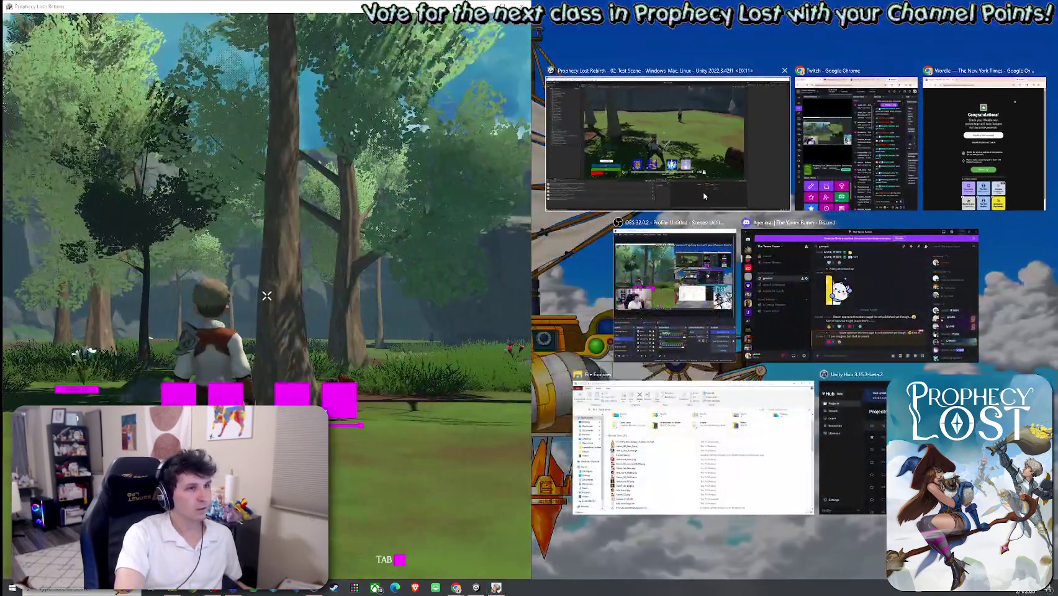
{"action": "left_click", "coordinate": [703, 196]}
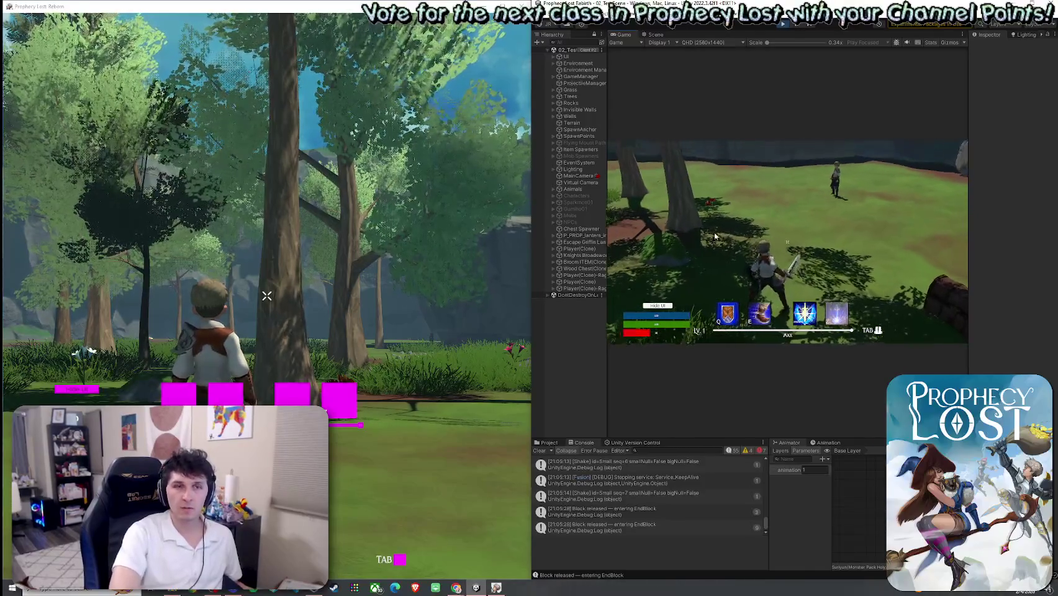
Walk the editor's knight toward the other player and chain sword slashes at them
{"action": "left_click", "coordinate": [826, 248]}
{"action": "key", "text": "a"}
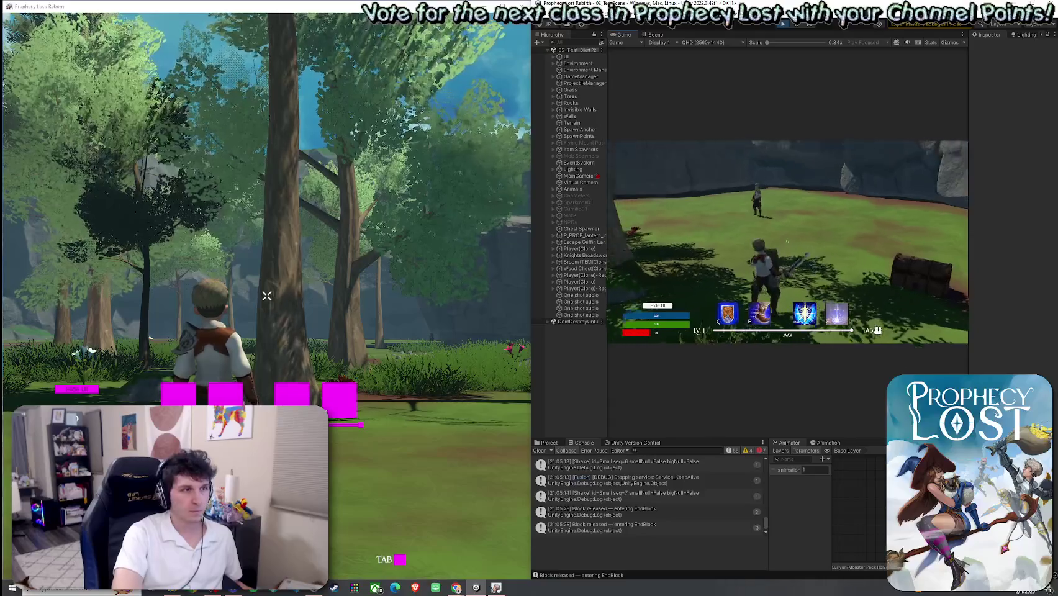
{"action": "key", "text": "w"}
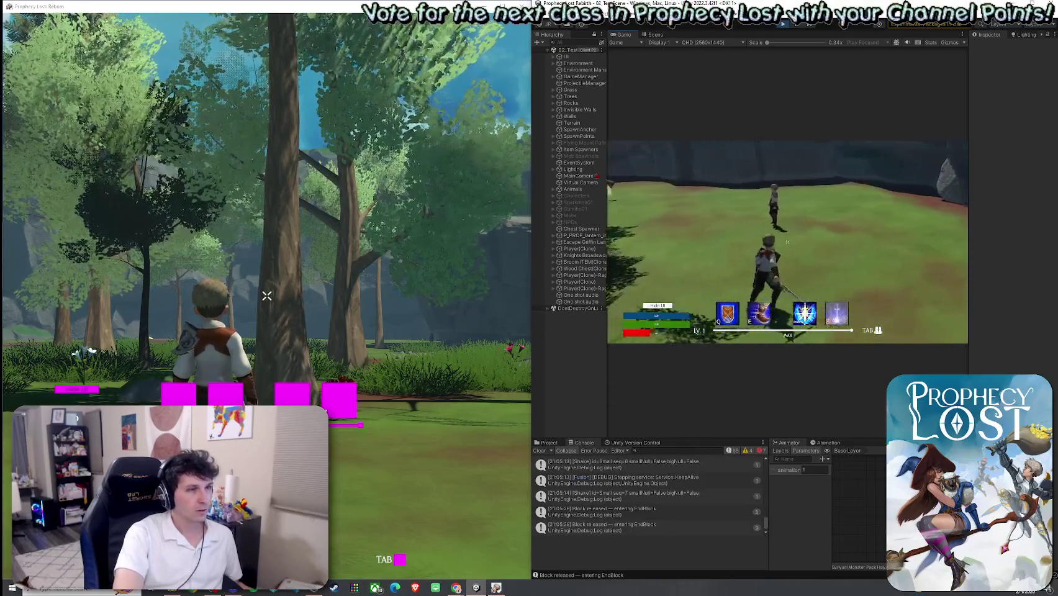
{"action": "left_click", "coordinate": [788, 241]}
{"action": "key", "text": "w"}
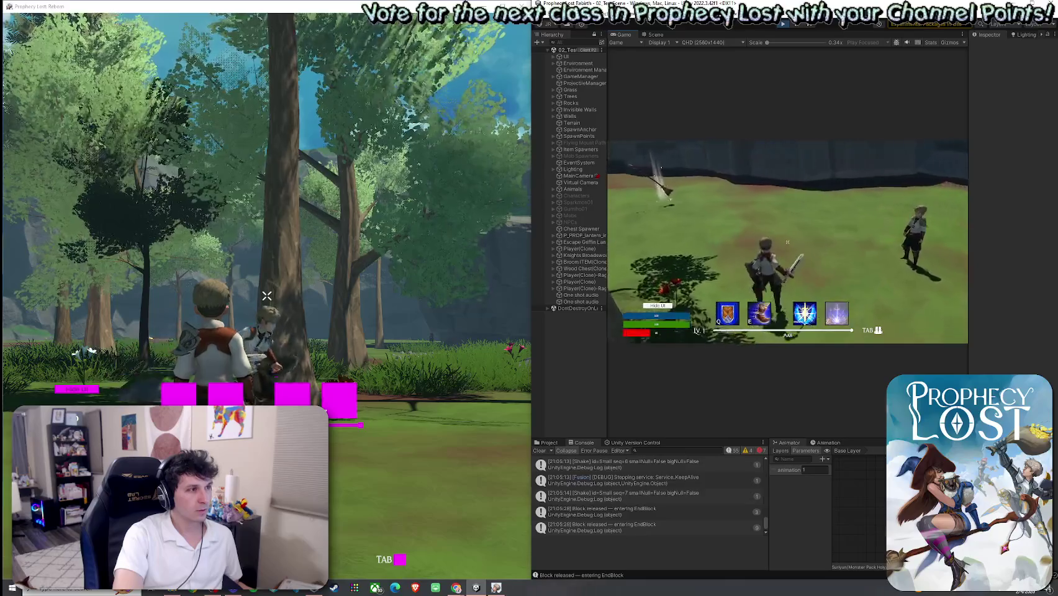
{"action": "left_click", "coordinate": [787, 242]}
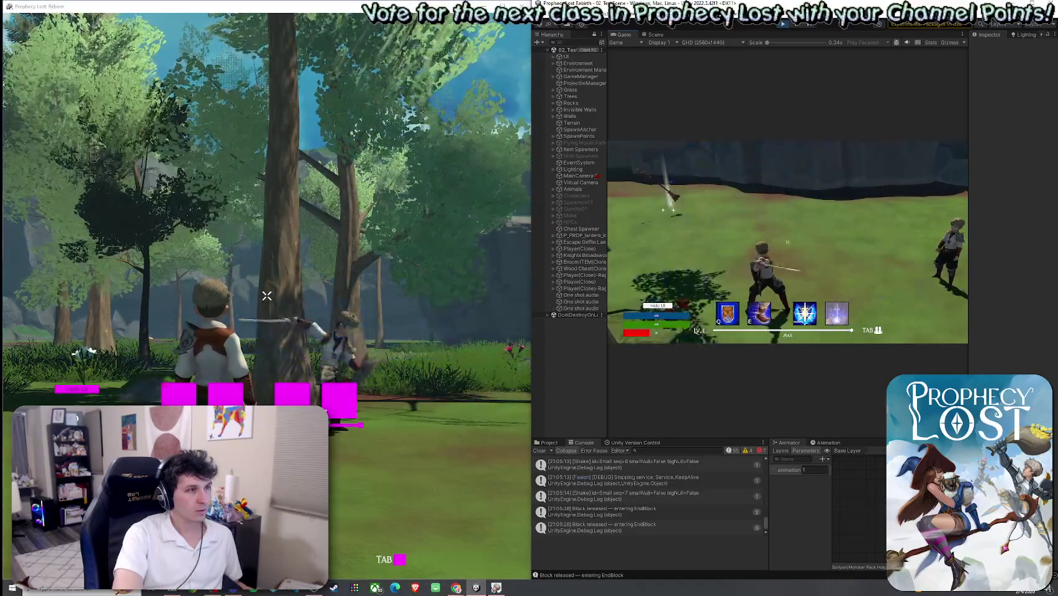
{"action": "left_click", "coordinate": [788, 241]}
{"action": "left_click", "coordinate": [787, 242]}
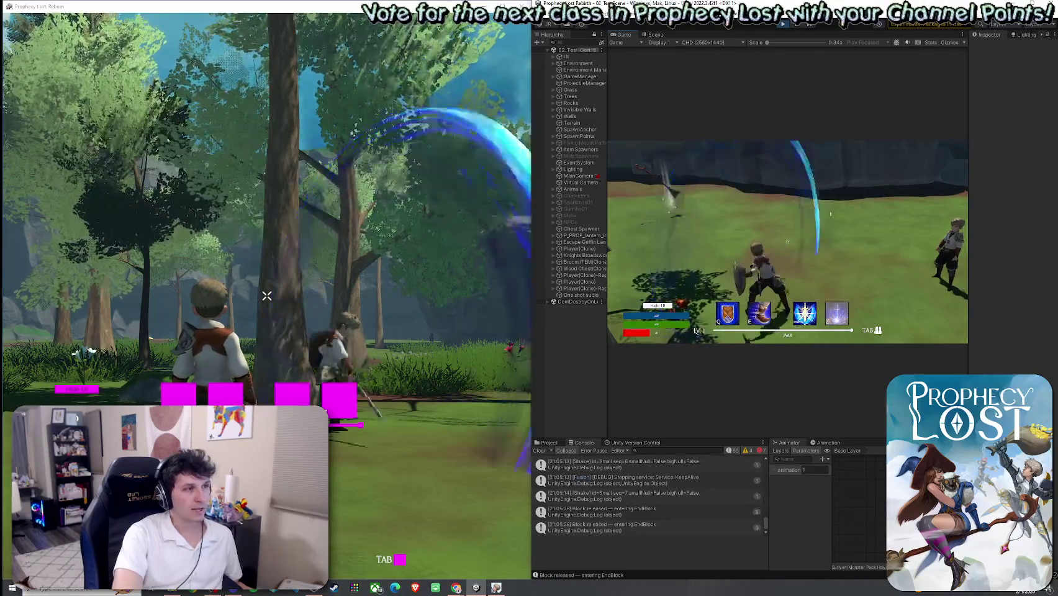
{"action": "left_click", "coordinate": [787, 242]}
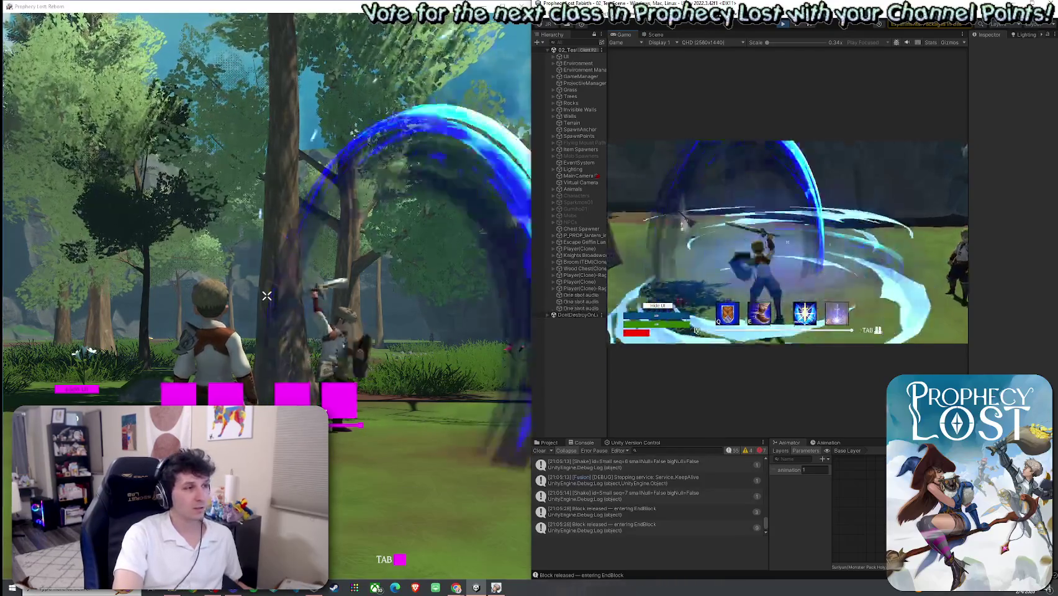
{"action": "left_click", "coordinate": [787, 241]}
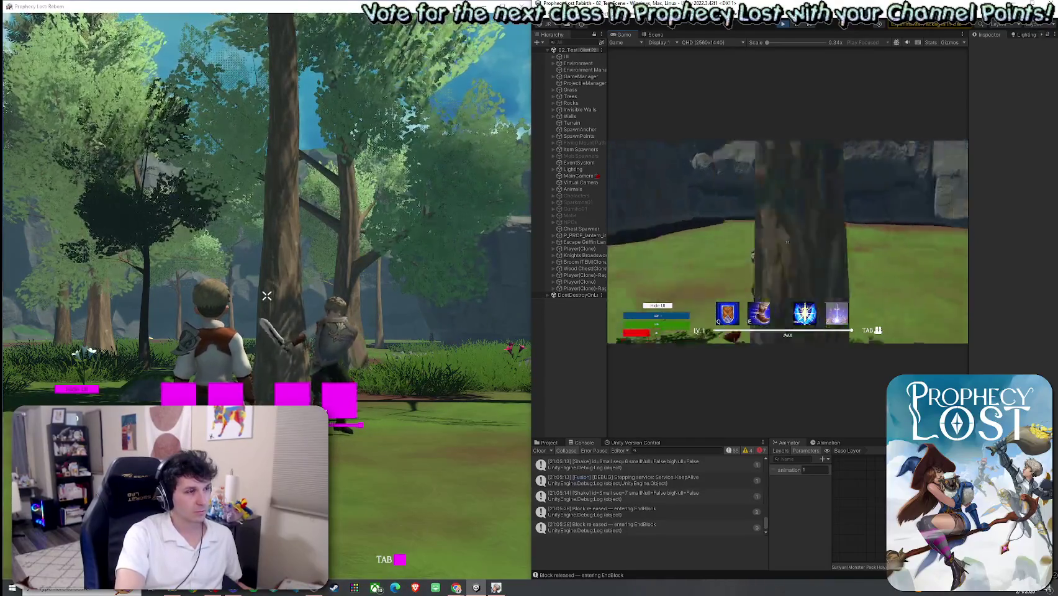
Alternate shield blocks and sword slashes against the other player
{"action": "right_click", "coordinate": [787, 242]}
{"action": "left_click", "coordinate": [787, 241]}
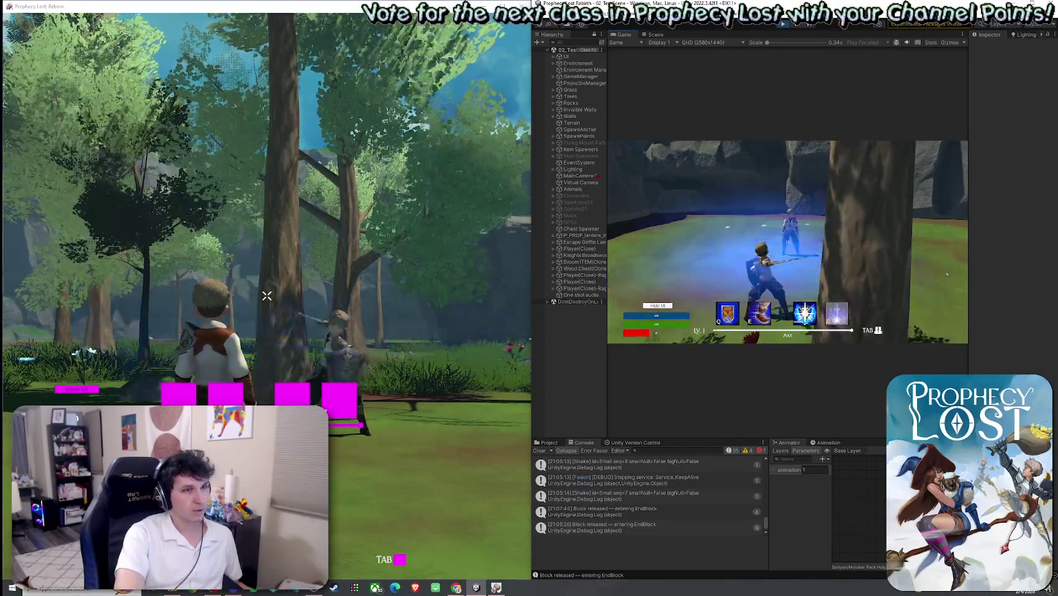
{"action": "right_click", "coordinate": [787, 241]}
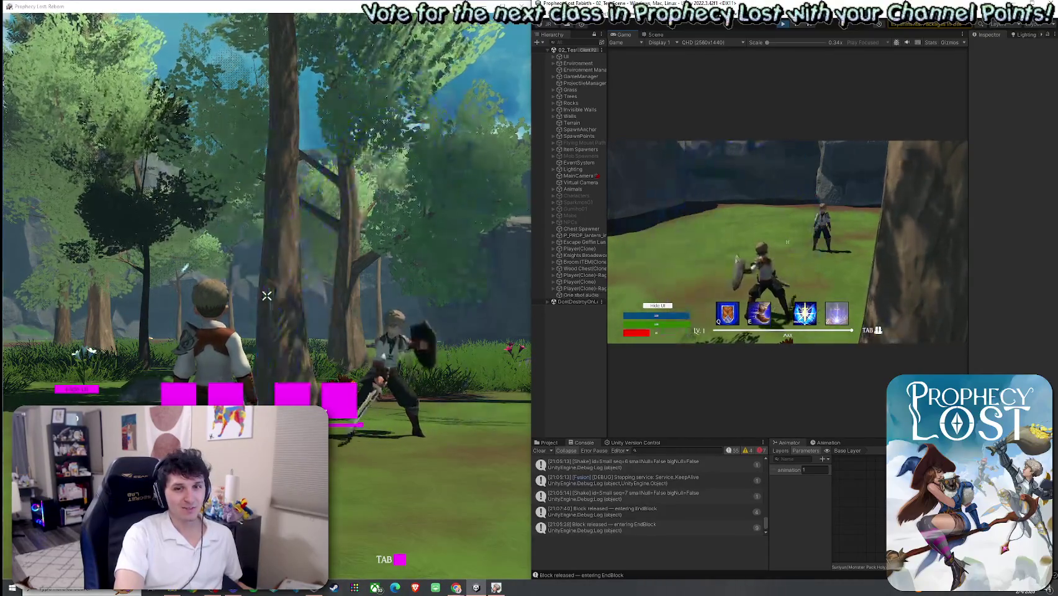
{"action": "left_click", "coordinate": [787, 242]}
{"action": "right_click", "coordinate": [787, 242]}
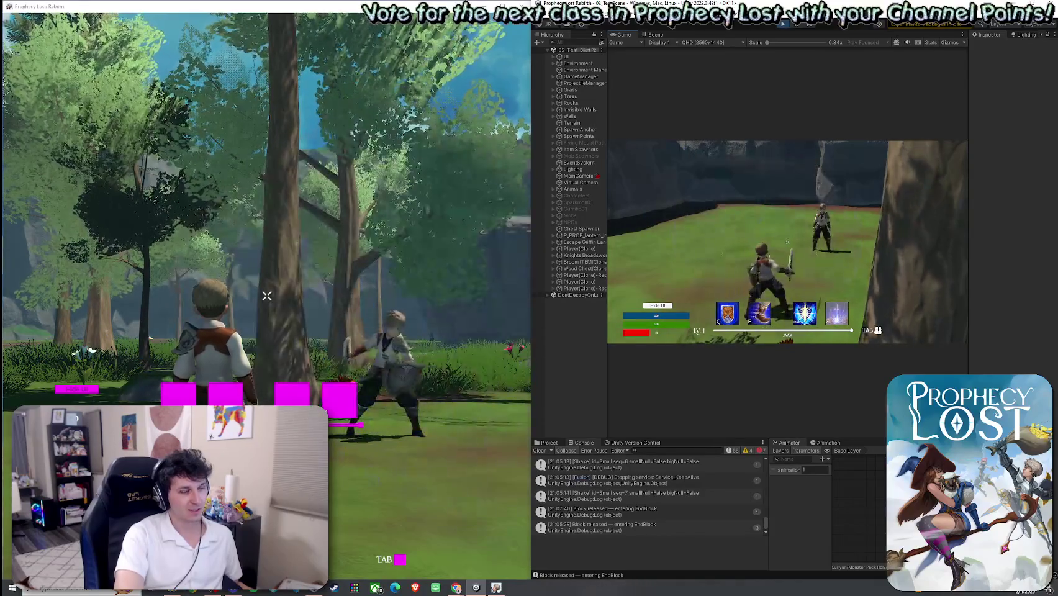
{"action": "left_click", "coordinate": [787, 242]}
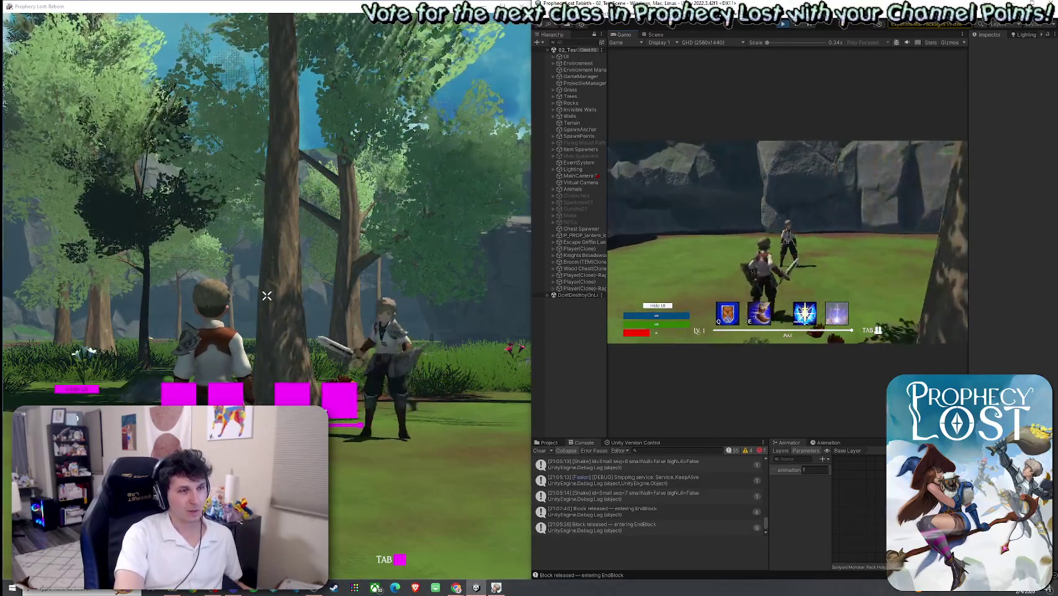
{"action": "left_click", "coordinate": [787, 241]}
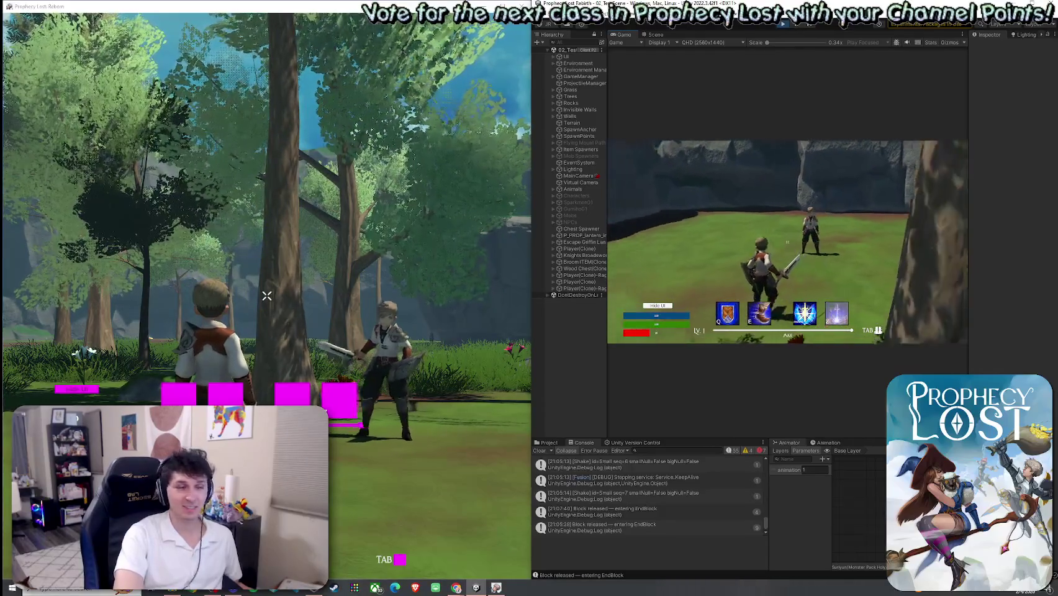
Fire charged projectile attacks, then keep slashing so the hits appear in both views
{"action": "left_click", "coordinate": [787, 242]}
{"action": "left_click", "coordinate": [787, 242]}
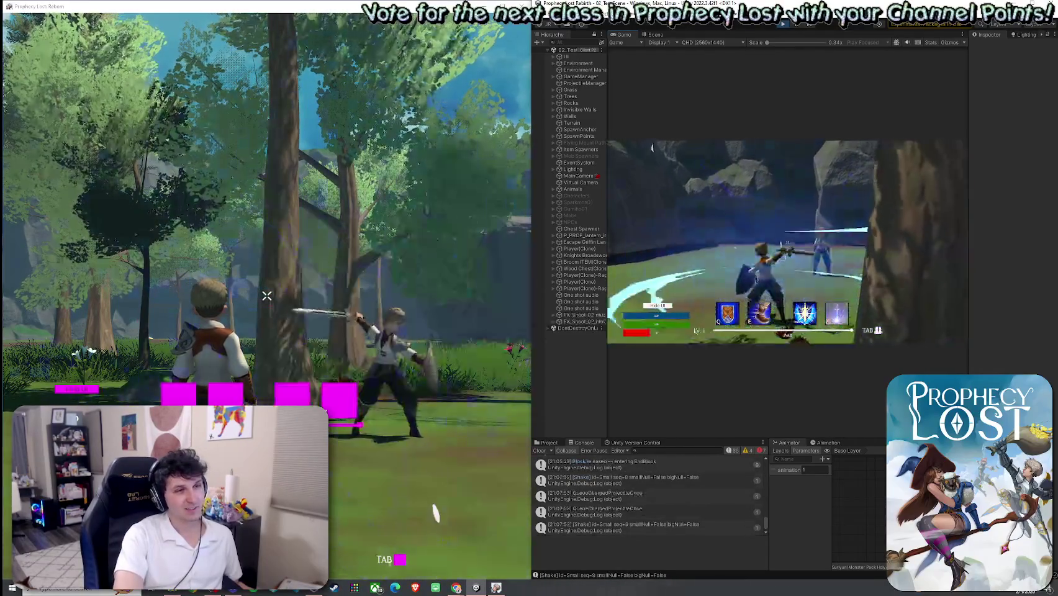
{"action": "left_click", "coordinate": [787, 241]}
{"action": "left_click", "coordinate": [787, 242]}
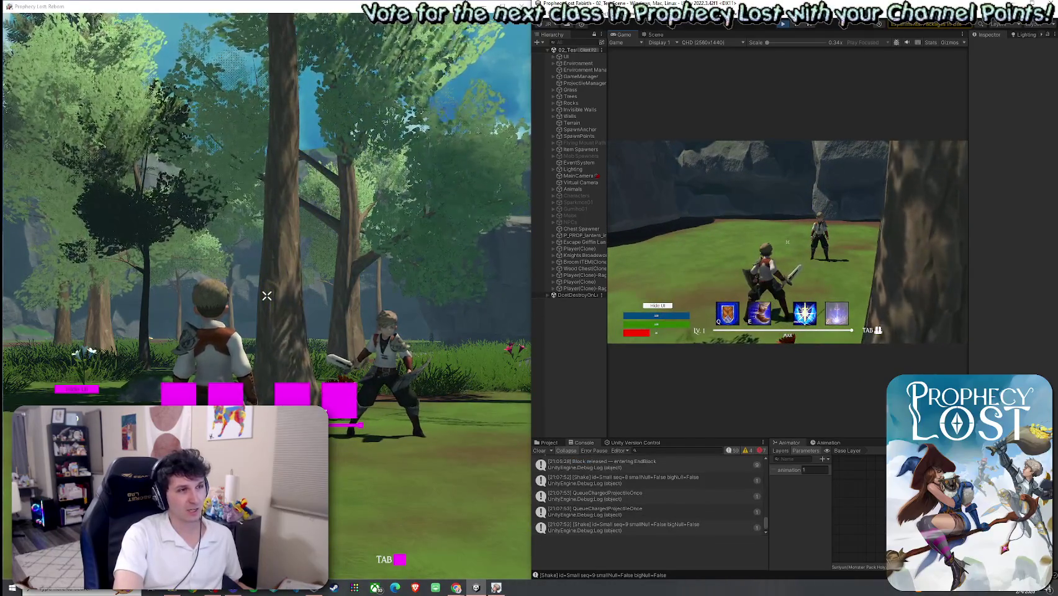
{"action": "left_click", "coordinate": [788, 241]}
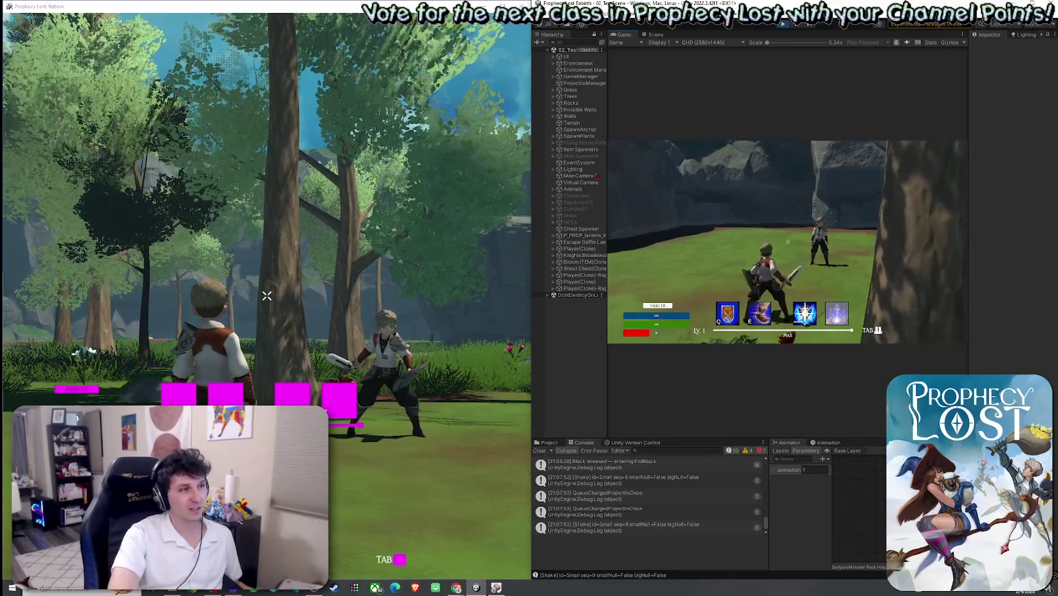
{"action": "left_click", "coordinate": [788, 241]}
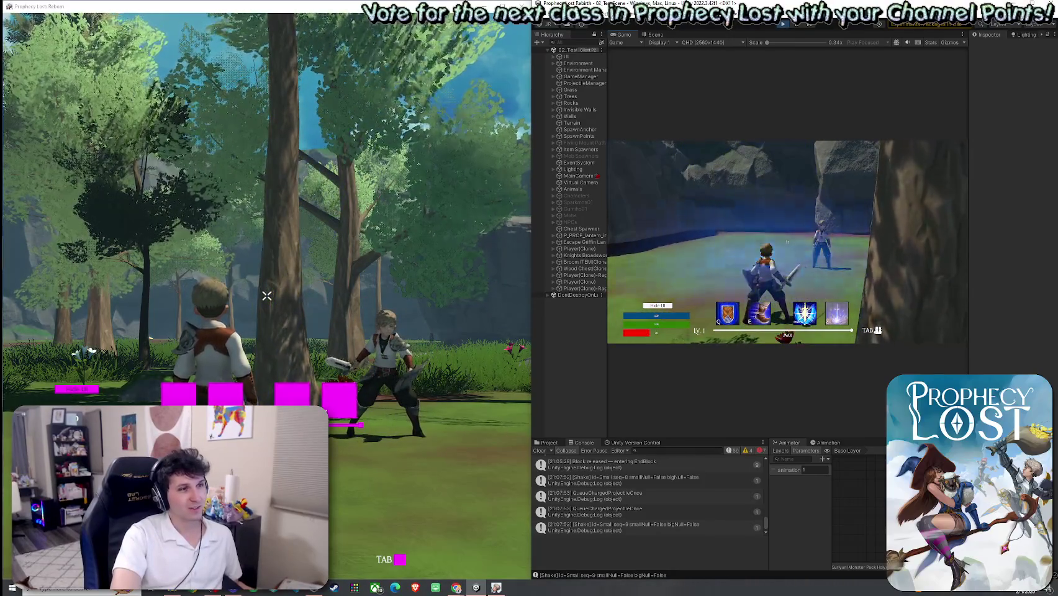
{"action": "left_click", "coordinate": [787, 241]}
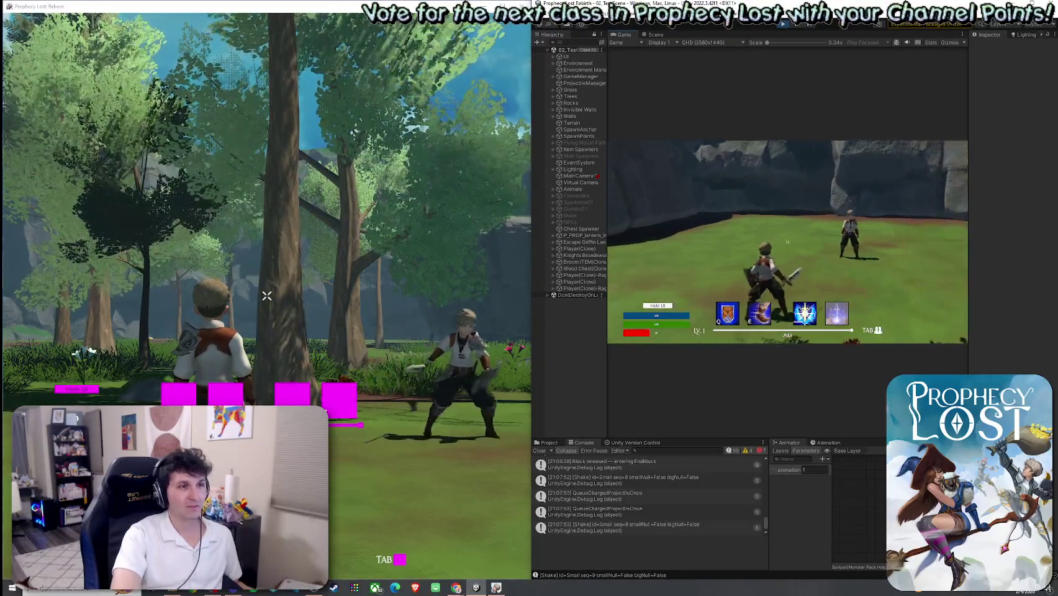
{"action": "left_click", "coordinate": [788, 241]}
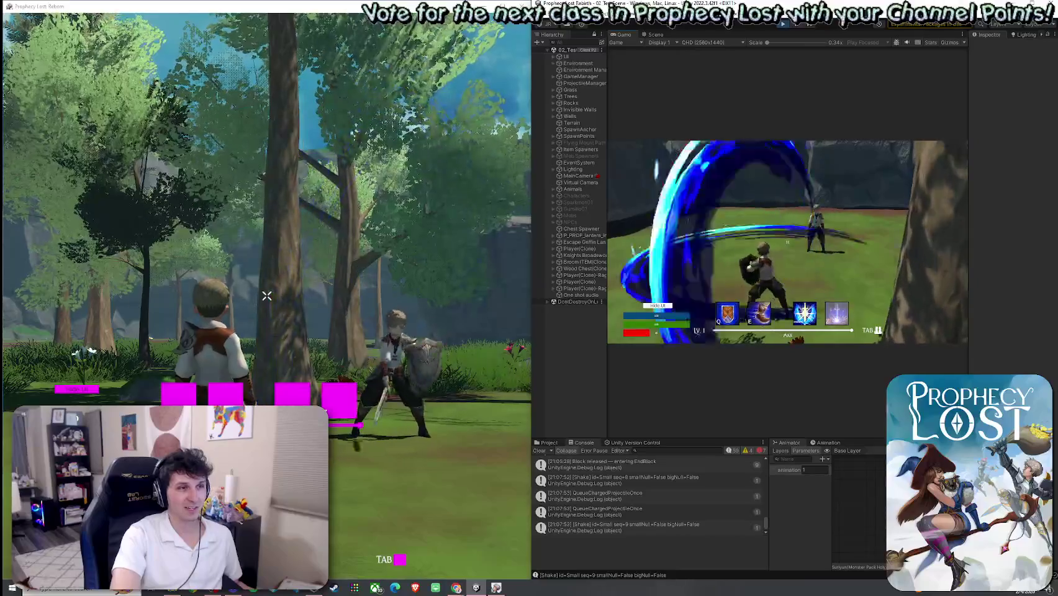
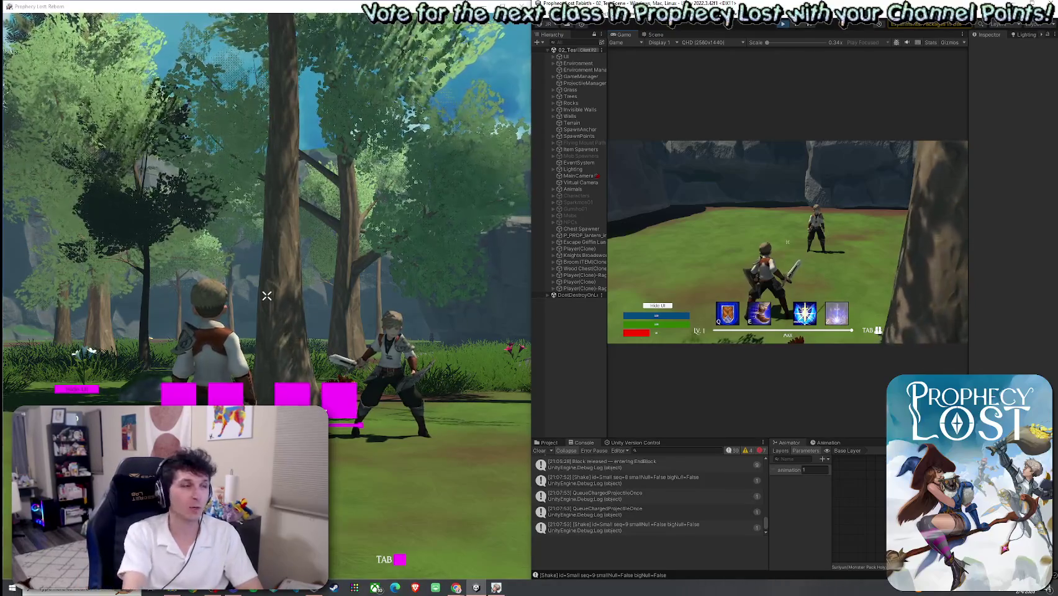
Fire four sword slash attacks at the other player in the Game view
{"action": "left_click", "coordinate": [787, 242]}
{"action": "left_click", "coordinate": [788, 242]}
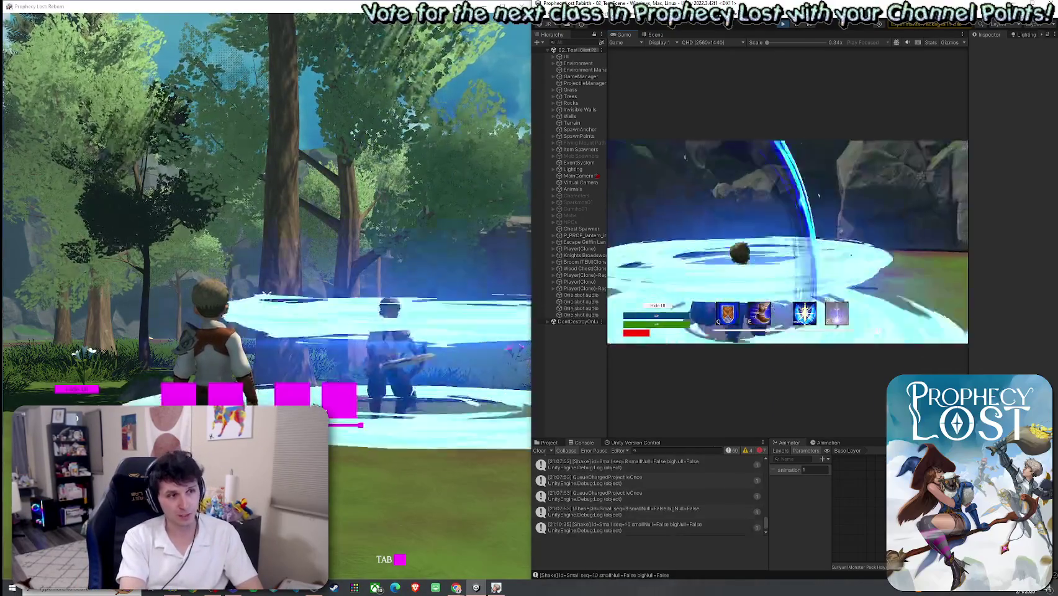
{"action": "left_click", "coordinate": [788, 241]}
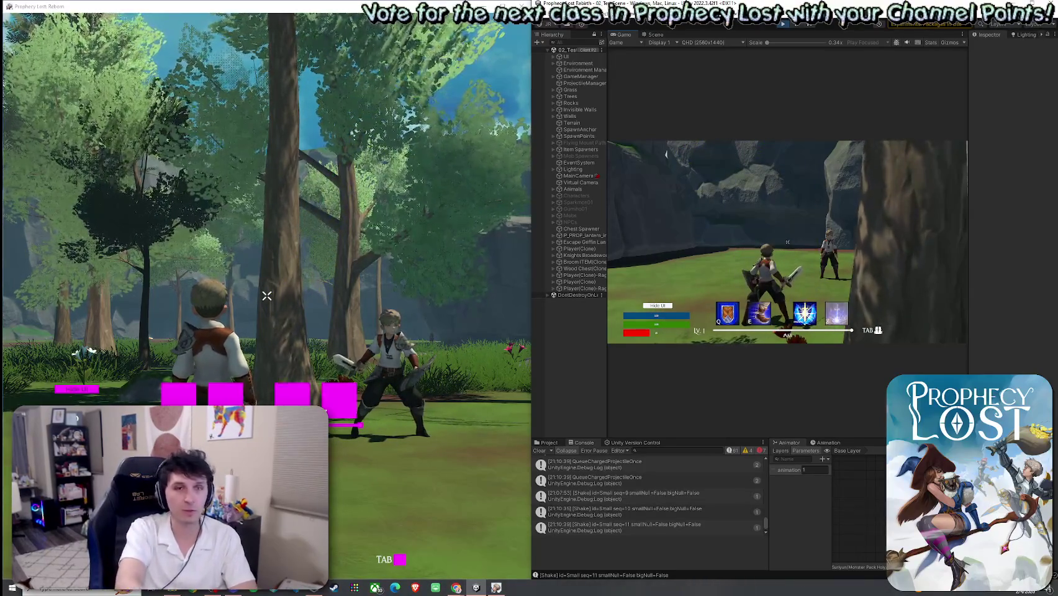
{"action": "left_click", "coordinate": [787, 242]}
Swing the sword twice more, adding new Shake lines to the Console
{"action": "left_click", "coordinate": [788, 242]}
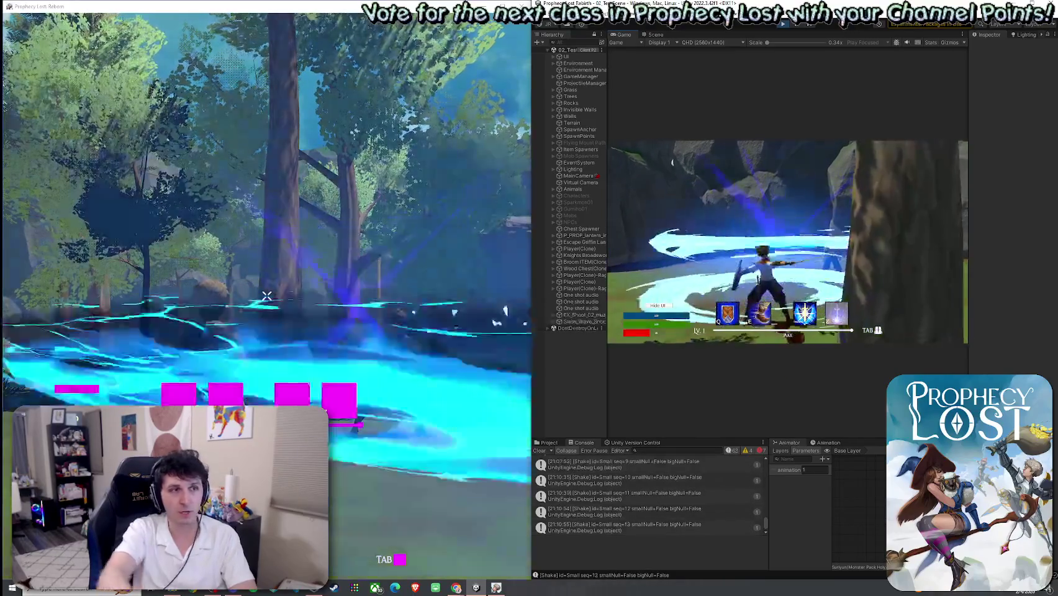
{"action": "left_click", "coordinate": [788, 242]}
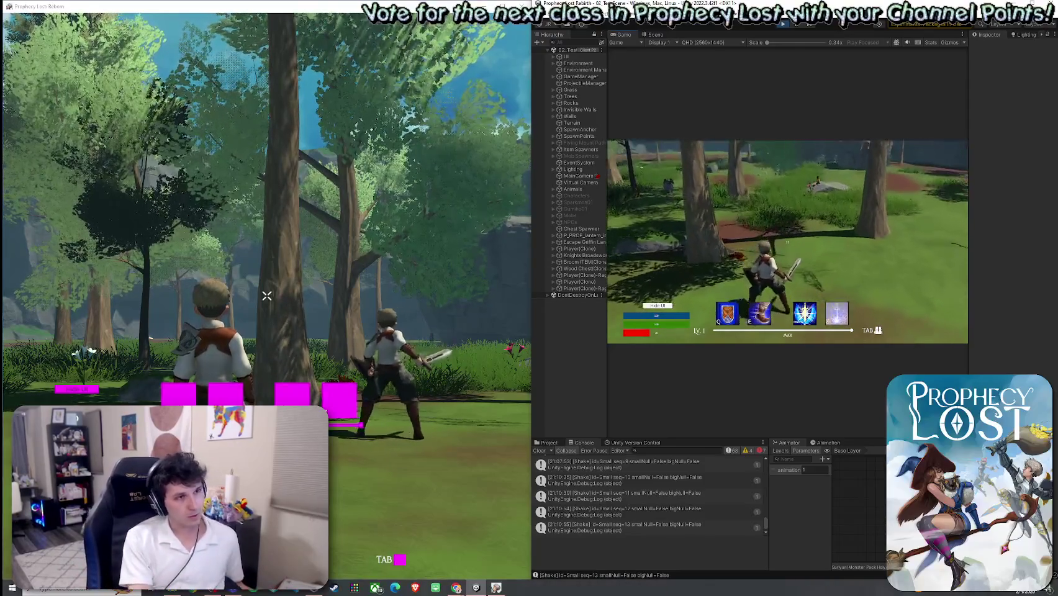
Hit the enemy player with an eight-slash sword combo
{"action": "left_click", "coordinate": [787, 242]}
{"action": "left_click", "coordinate": [788, 241]}
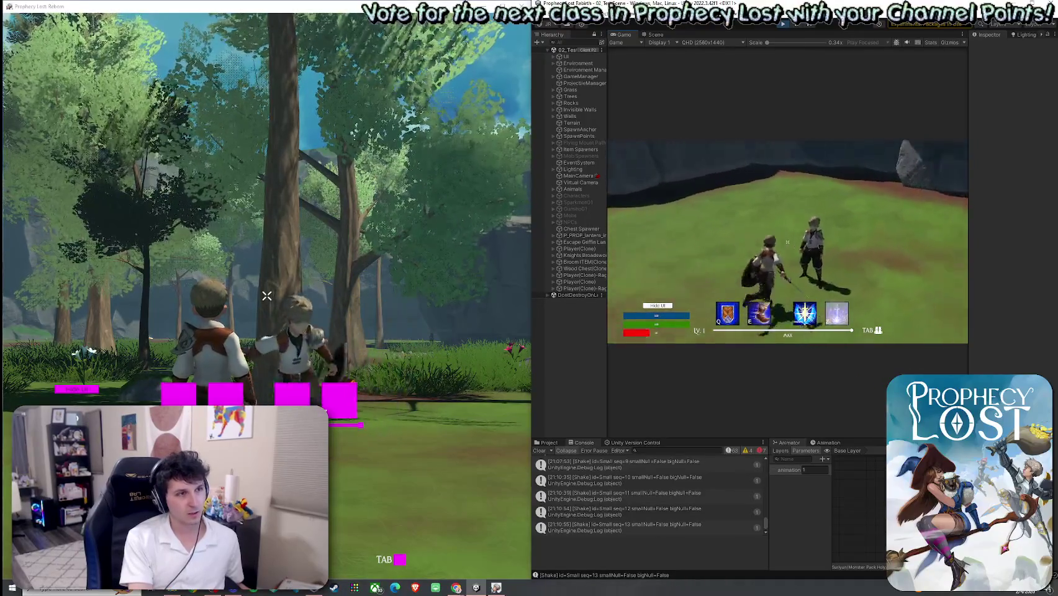
{"action": "left_click", "coordinate": [827, 196]}
{"action": "left_click", "coordinate": [827, 196]}
{"action": "left_click", "coordinate": [748, 224]}
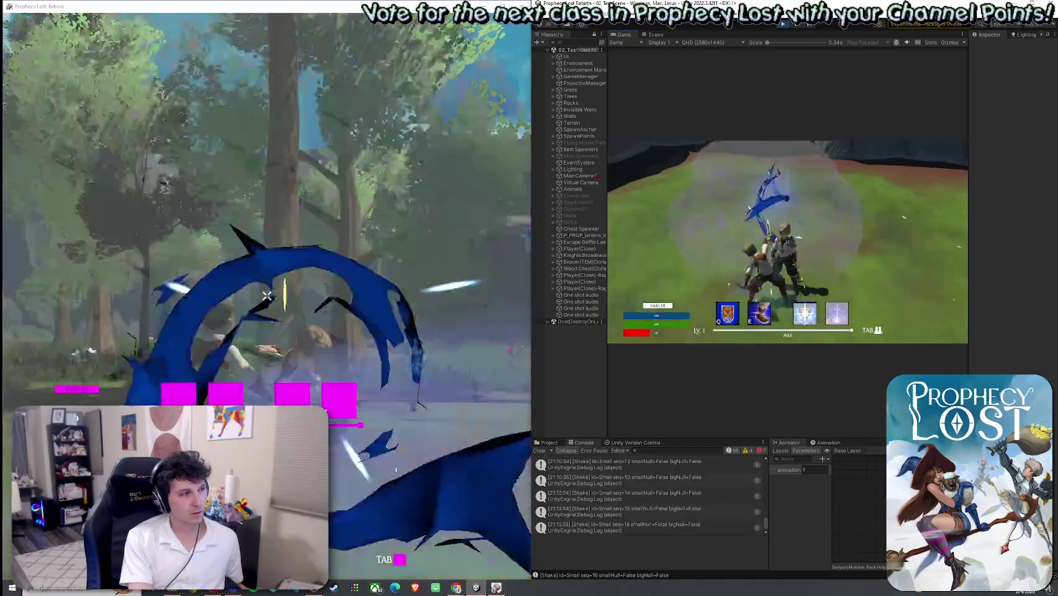
{"action": "left_click", "coordinate": [748, 224]}
{"action": "left_click", "coordinate": [748, 224]}
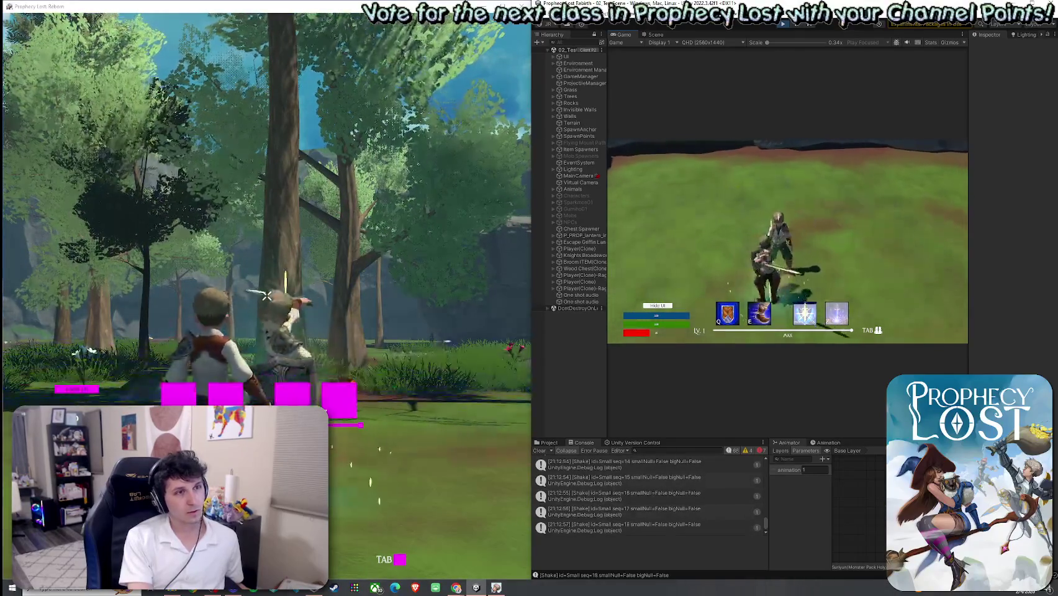
{"action": "left_click", "coordinate": [748, 224]}
Cast the earth skill under the enemy to kill them and show YOU DIED
{"action": "key", "text": "w"}
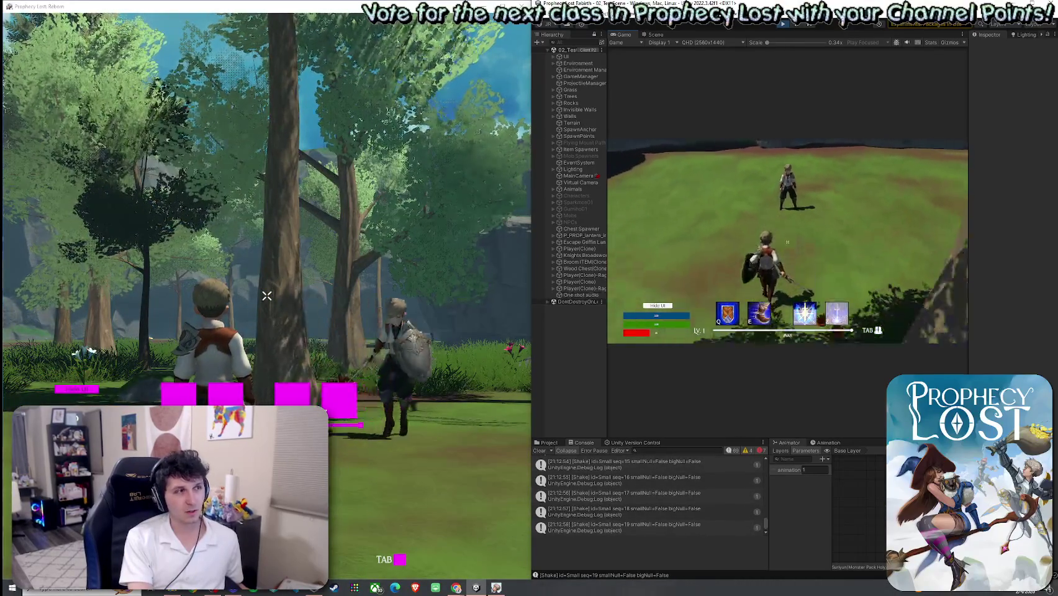
{"action": "key", "text": "e"}
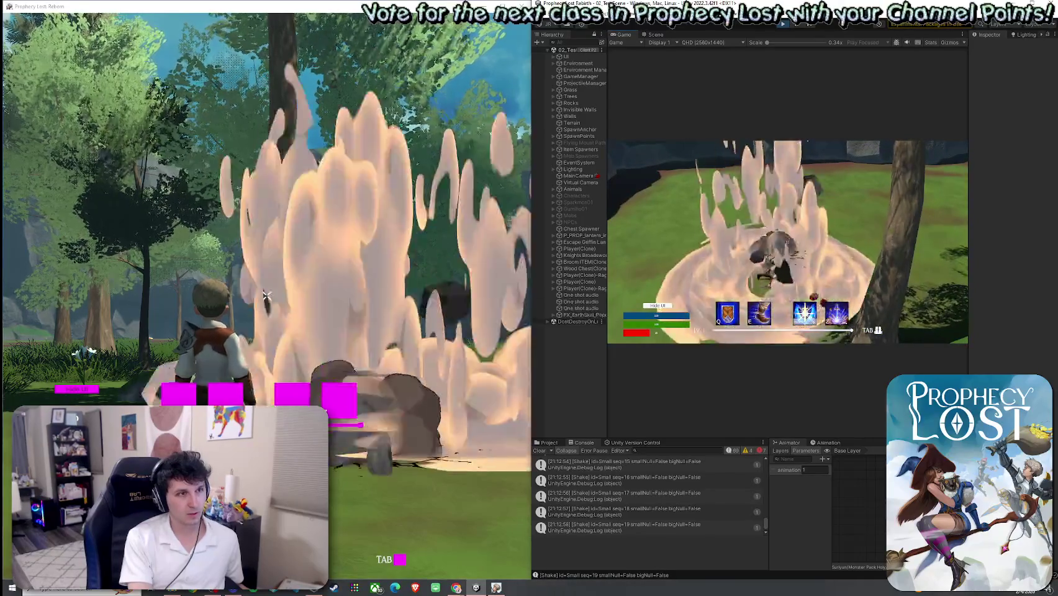
{"action": "key", "text": "w"}
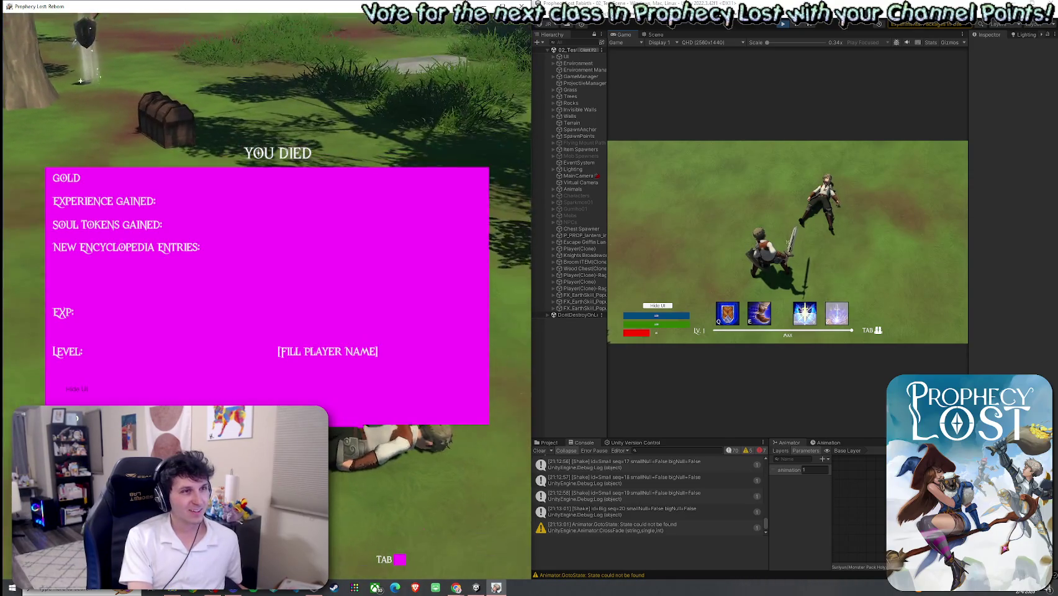
{"action": "key", "text": "super"}
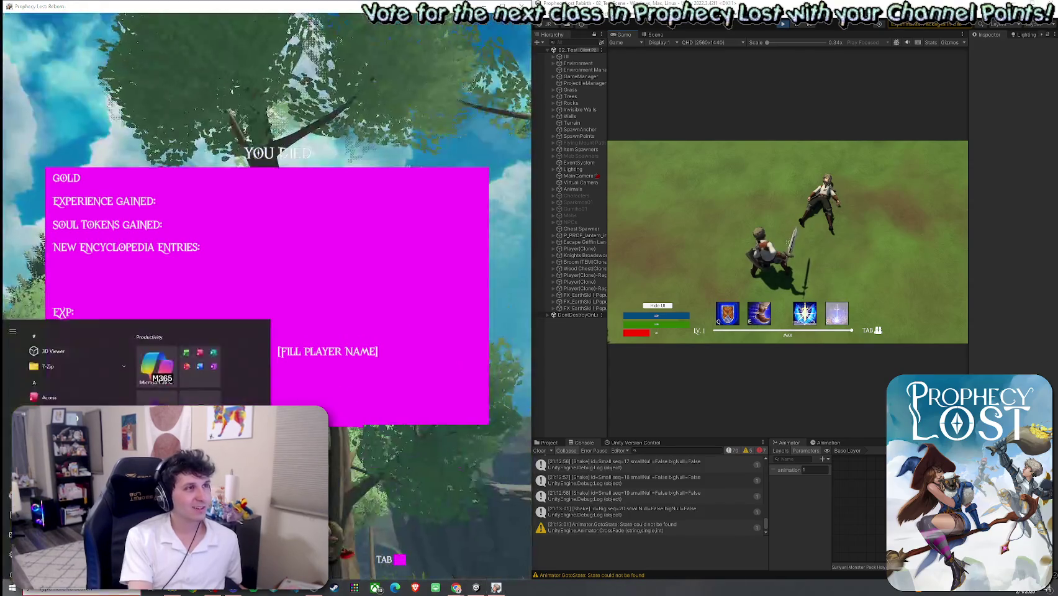
Close the game client, exit Play mode and save the test scene
{"action": "key", "text": "super+Up"}
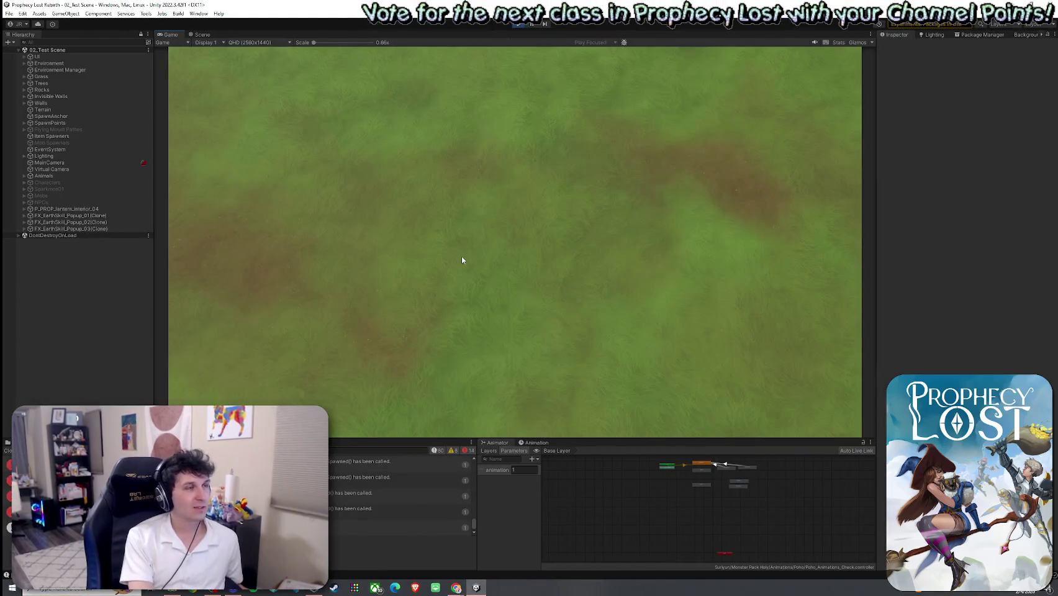
{"action": "left_click", "coordinate": [517, 25]}
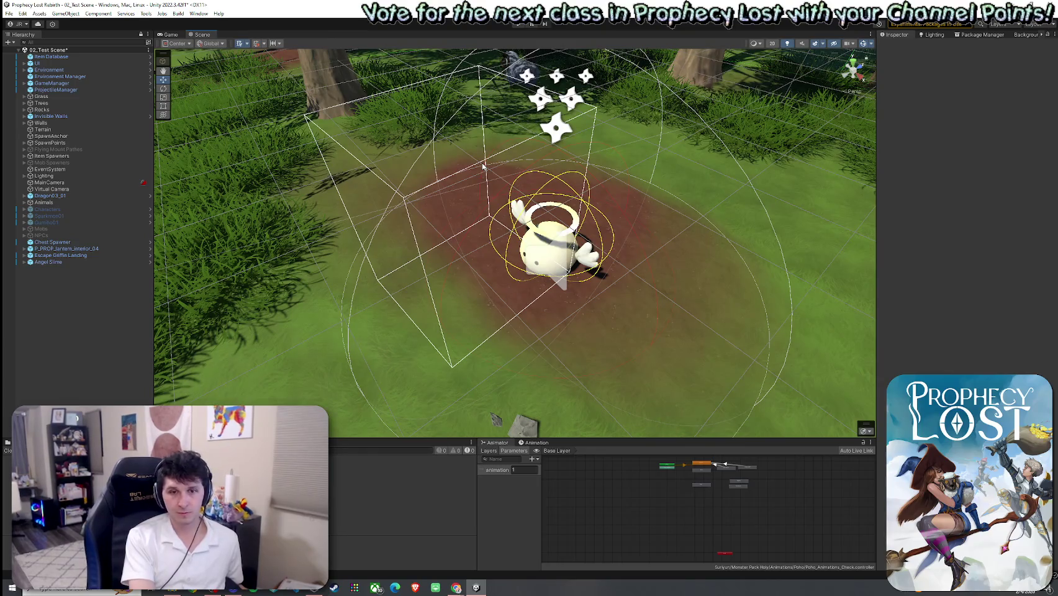
{"action": "left_click", "coordinate": [9, 13]}
{"action": "left_click", "coordinate": [25, 52]}
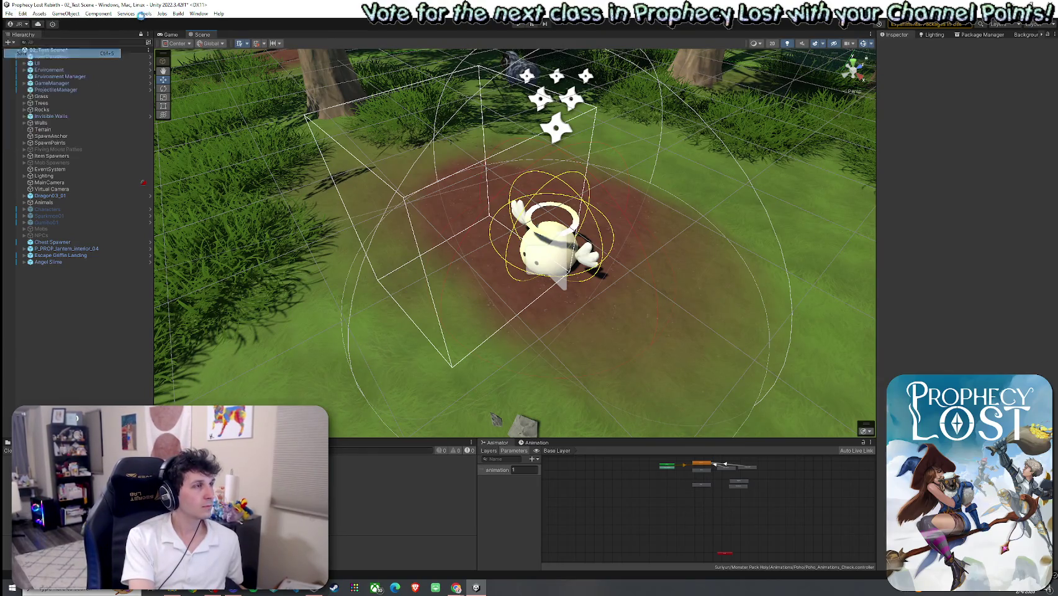
Return to the Scene view and orbit the camera down onto the forest level
{"action": "left_click", "coordinate": [169, 34]}
{"action": "left_click", "coordinate": [200, 35]}
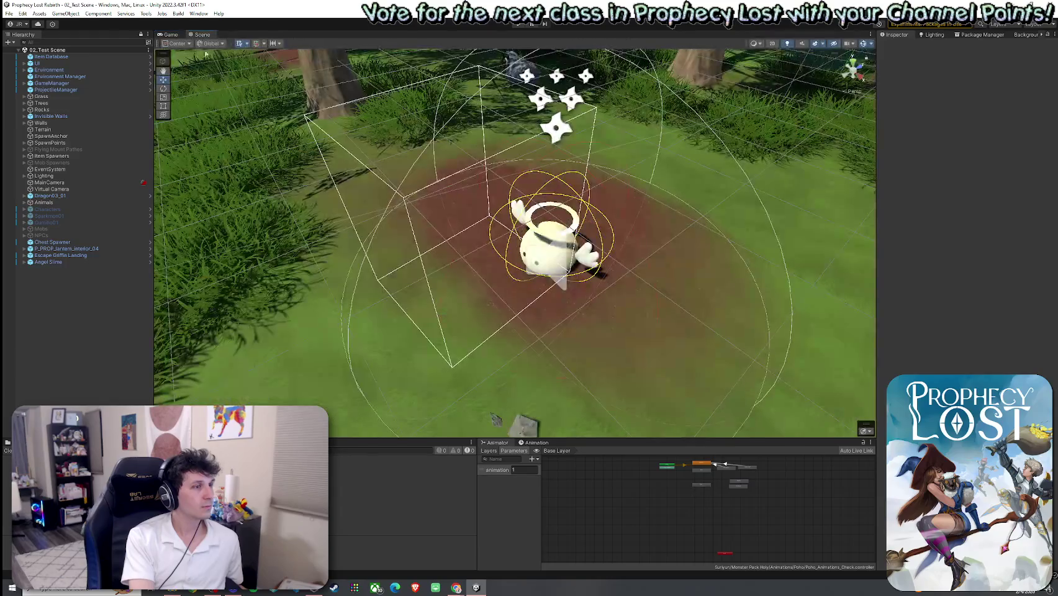
{"action": "mouse_move", "coordinate": [503, 235]}
{"action": "left_mouse_down"}
{"action": "mouse_move", "coordinate": [523, 261]}
{"action": "mouse_move", "coordinate": [468, 226]}
{"action": "mouse_move", "coordinate": [555, 222]}
{"action": "mouse_move", "coordinate": [479, 203]}
{"action": "left_mouse_up"}
{"action": "left_click", "coordinate": [8, 13]}
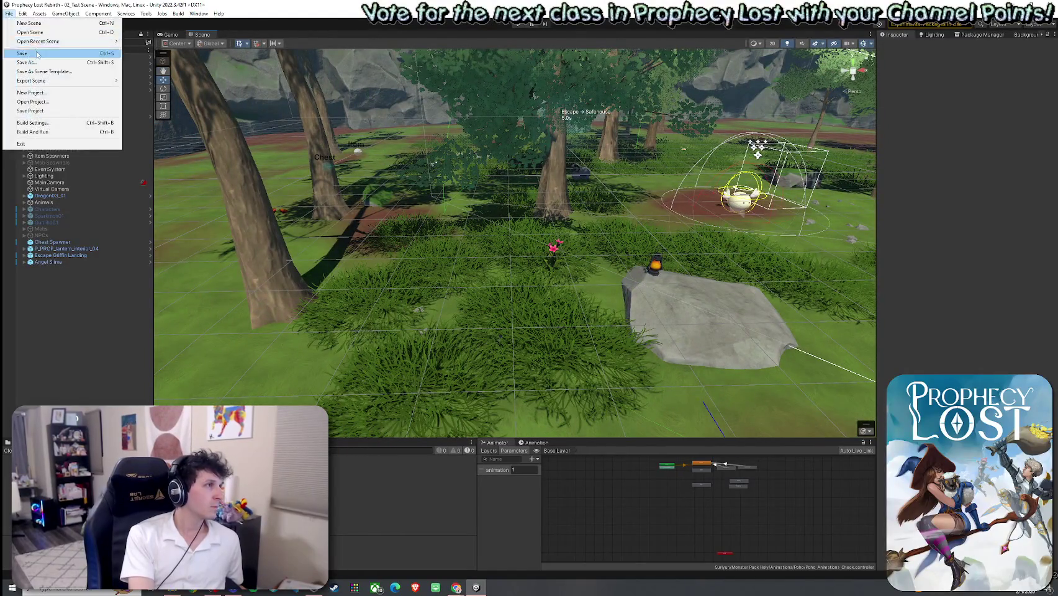
Save the scene and select Angel Slime to show its components in the Inspector
{"action": "left_click", "coordinate": [37, 53]}
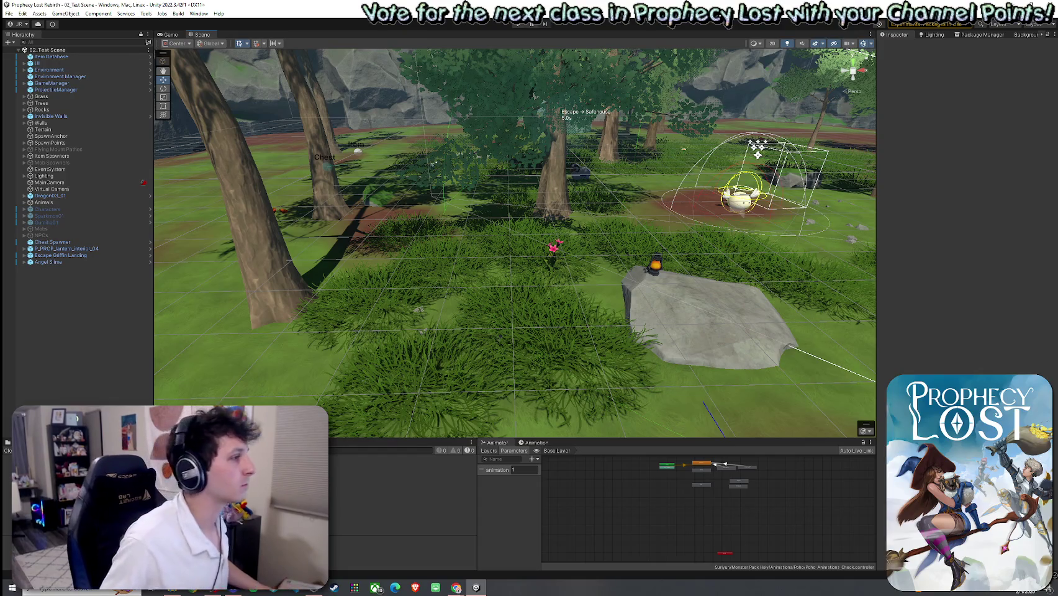
{"action": "left_click", "coordinate": [48, 262]}
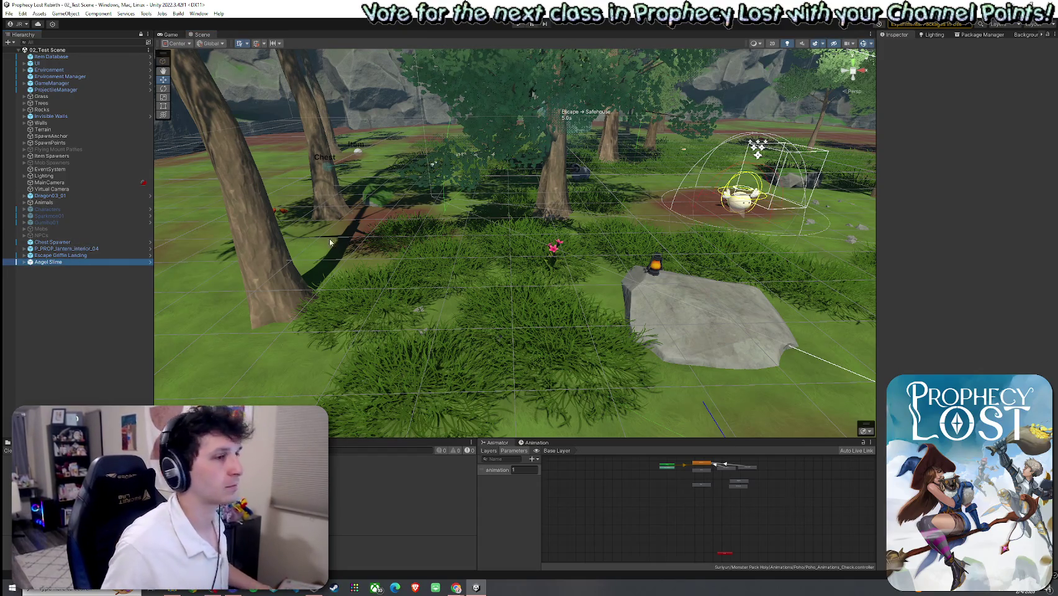
Expand Angel Slime's children and collapse its Network Transform, Network Object and Mob AI components
{"action": "left_click", "coordinate": [25, 263]}
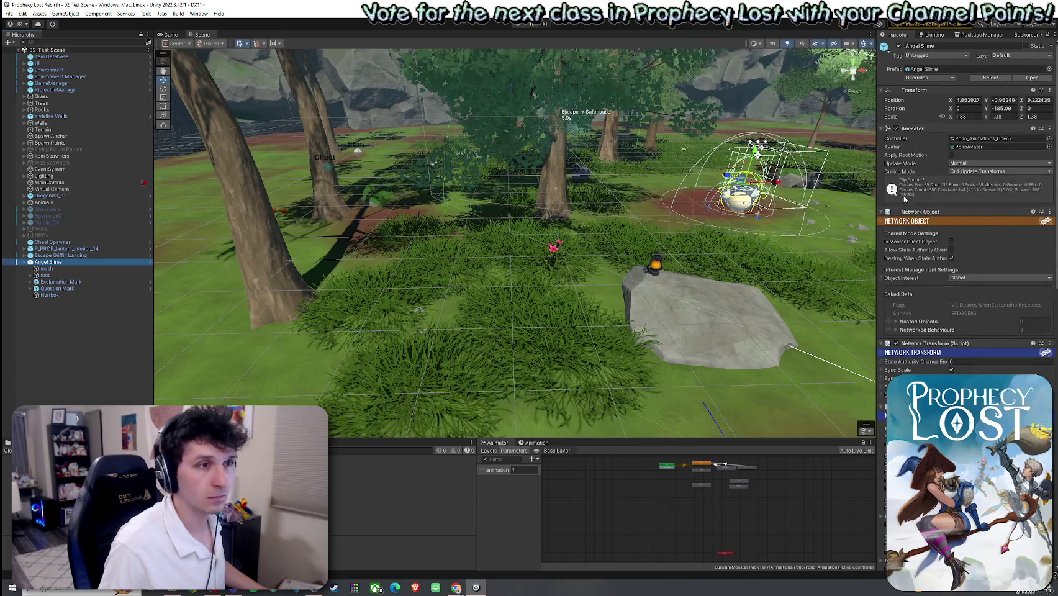
{"action": "scroll", "coordinate": [932, 329], "scroll_direction": "down", "scroll_amount": 3}
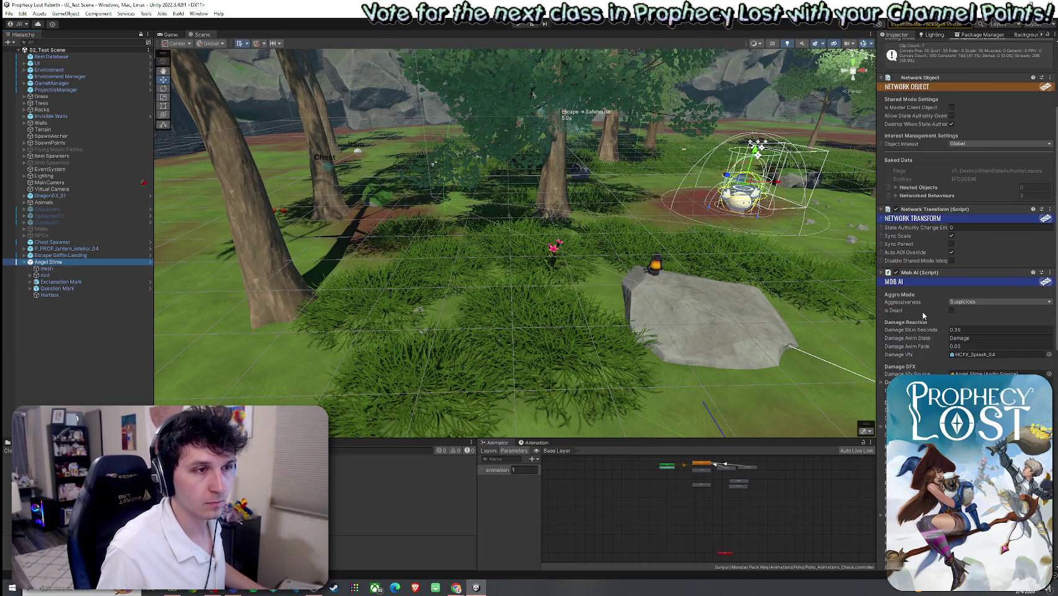
{"action": "left_click", "coordinate": [882, 209]}
{"action": "left_click", "coordinate": [883, 78]}
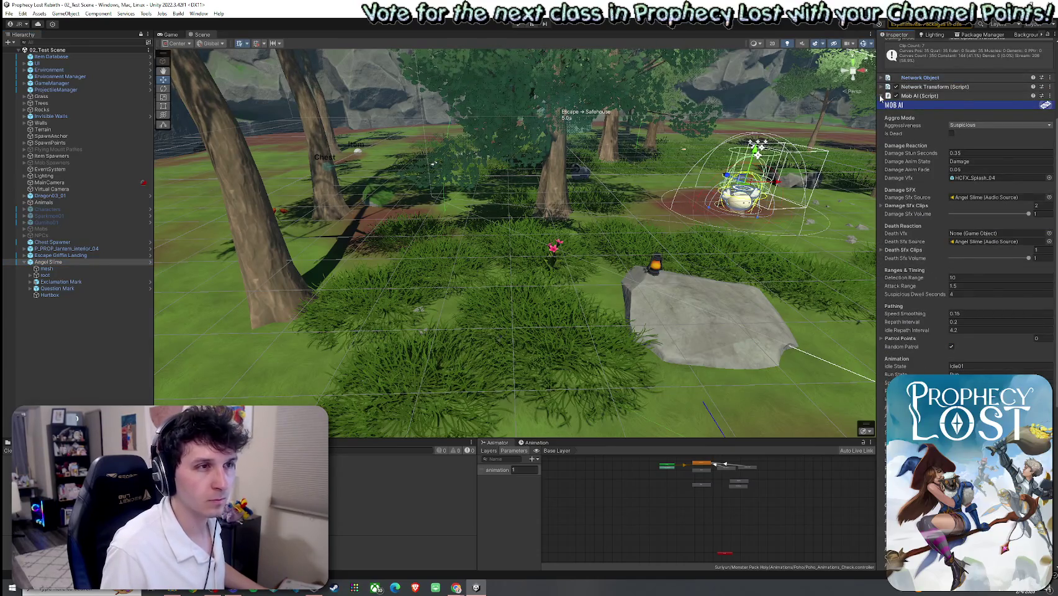
{"action": "left_click", "coordinate": [882, 96]}
{"action": "left_click", "coordinate": [456, 587]}
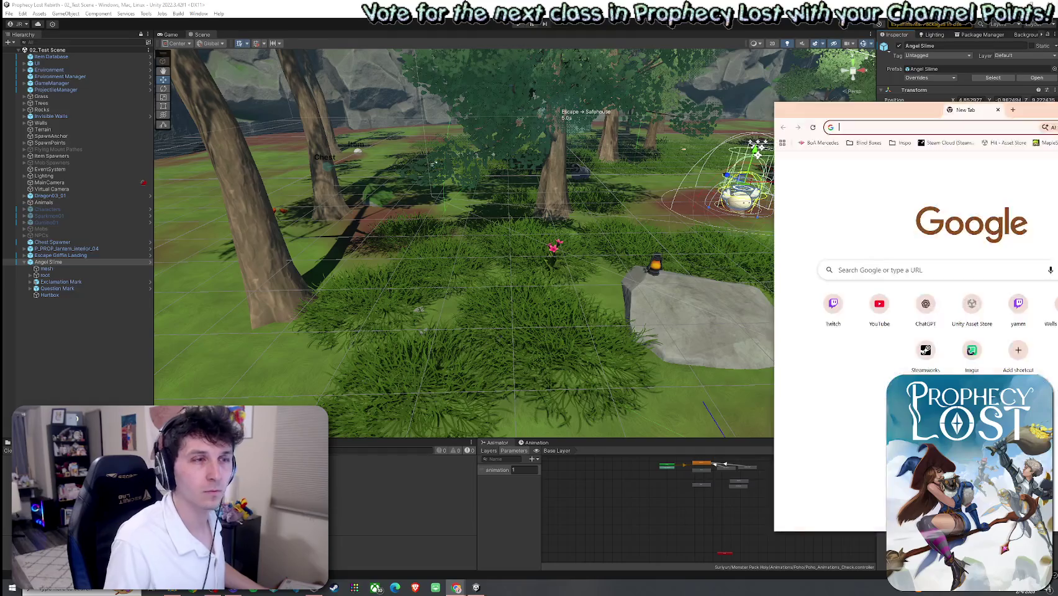
{"action": "left_click", "coordinate": [456, 588]}
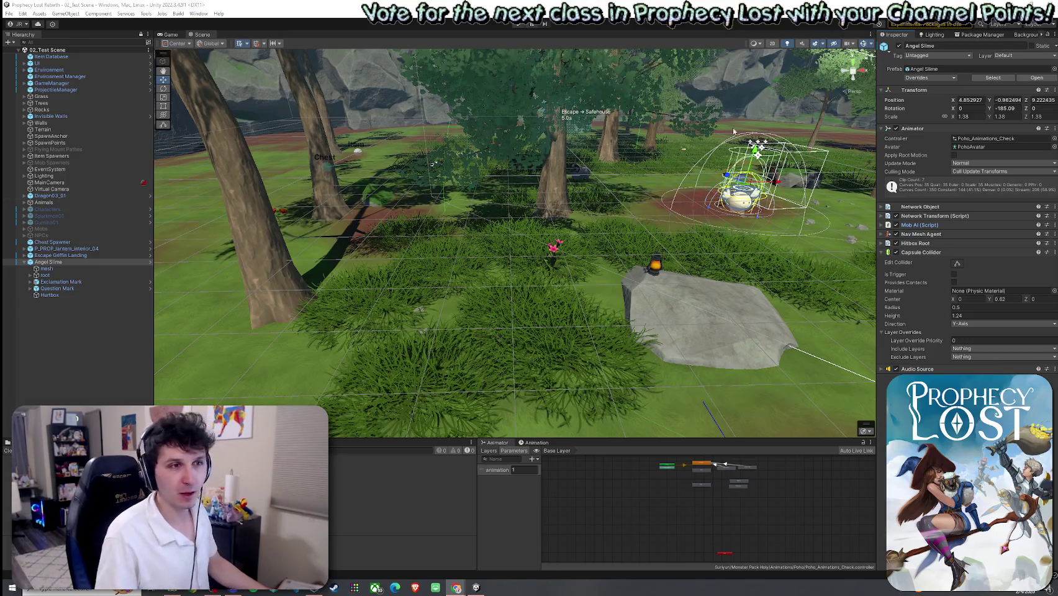
{"action": "right_click", "coordinate": [926, 230]}
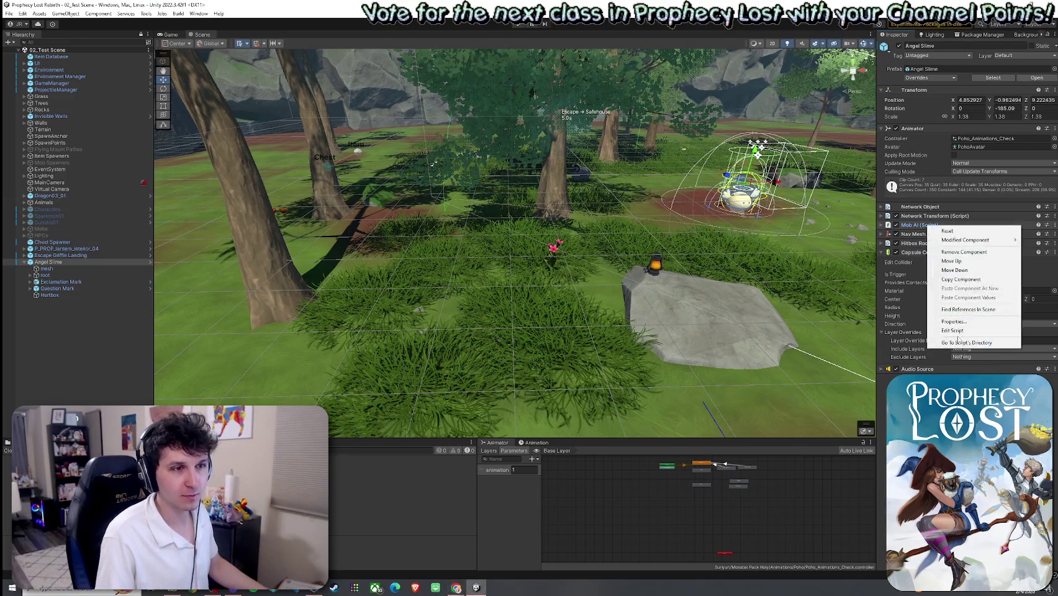
{"action": "left_click", "coordinate": [969, 335]}
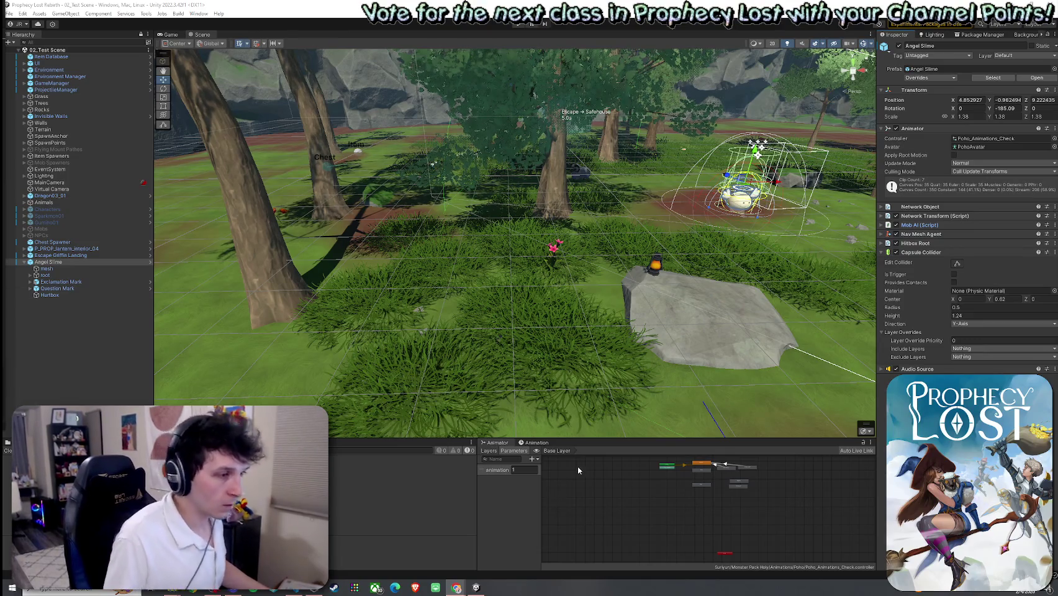
{"action": "left_click_drag", "start_coordinate": [596, 439], "coordinate": [596, 365]}
{"action": "scroll", "coordinate": [707, 410], "scroll_direction": "up", "scroll_amount": 5}
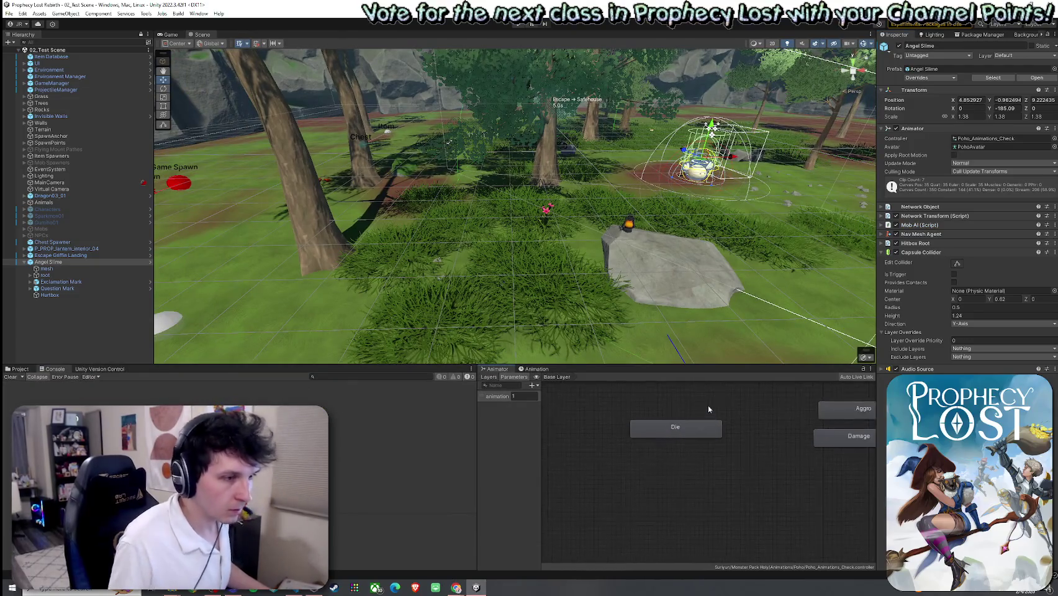
{"action": "key", "text": "a"}
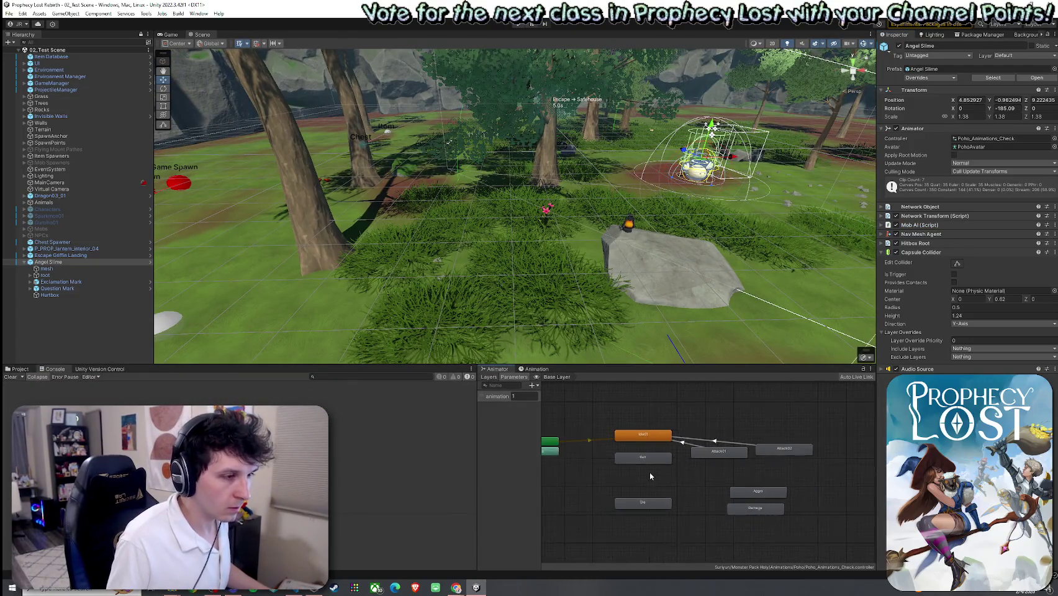
{"action": "left_click", "coordinate": [665, 439]}
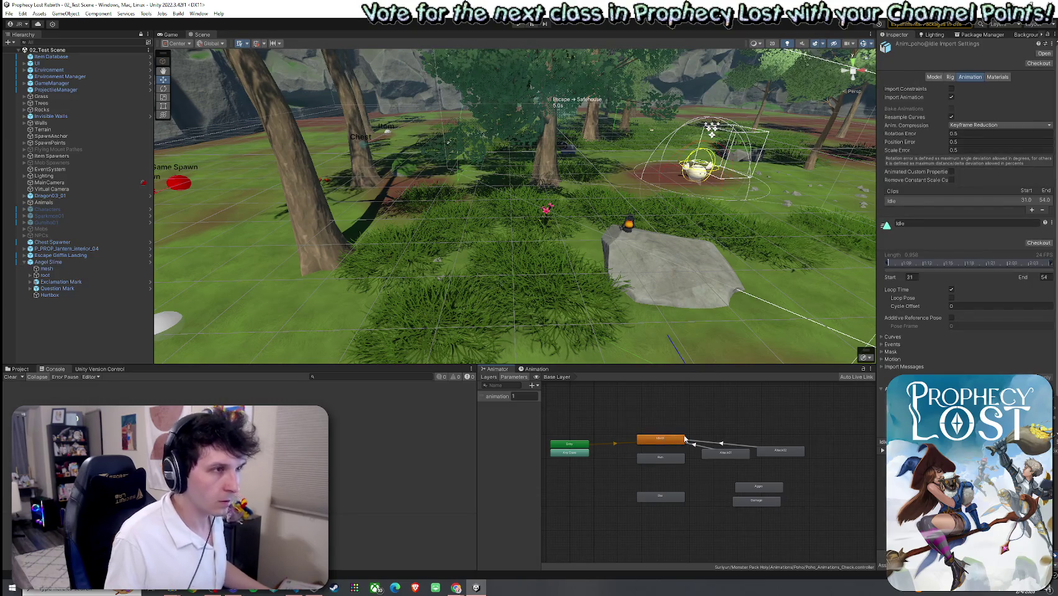
{"action": "scroll", "coordinate": [576, 475], "scroll_direction": "up", "scroll_amount": 1}
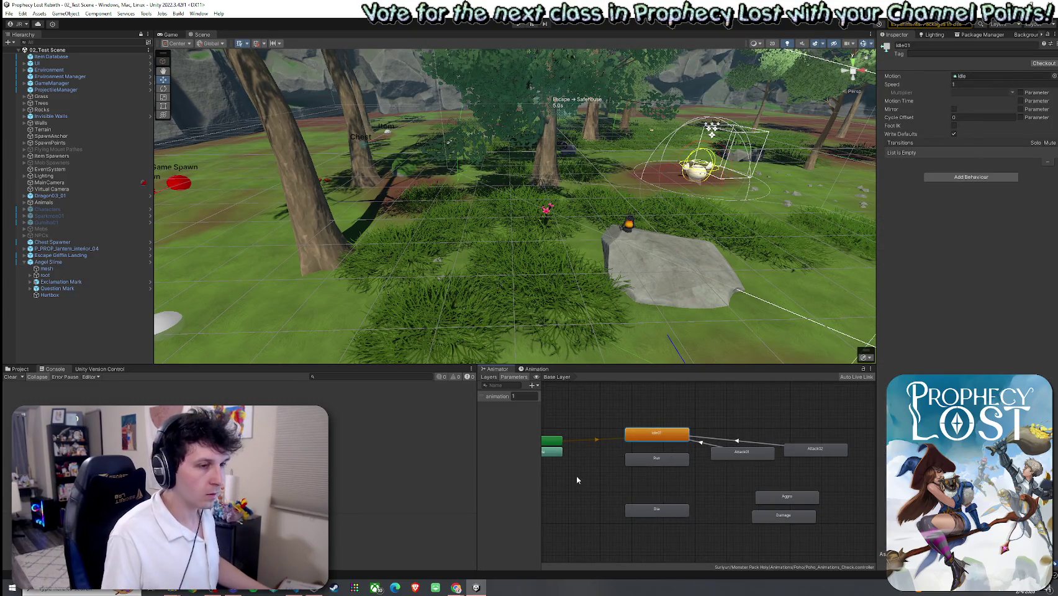
{"action": "scroll", "coordinate": [597, 489], "scroll_direction": "down", "scroll_amount": 2}
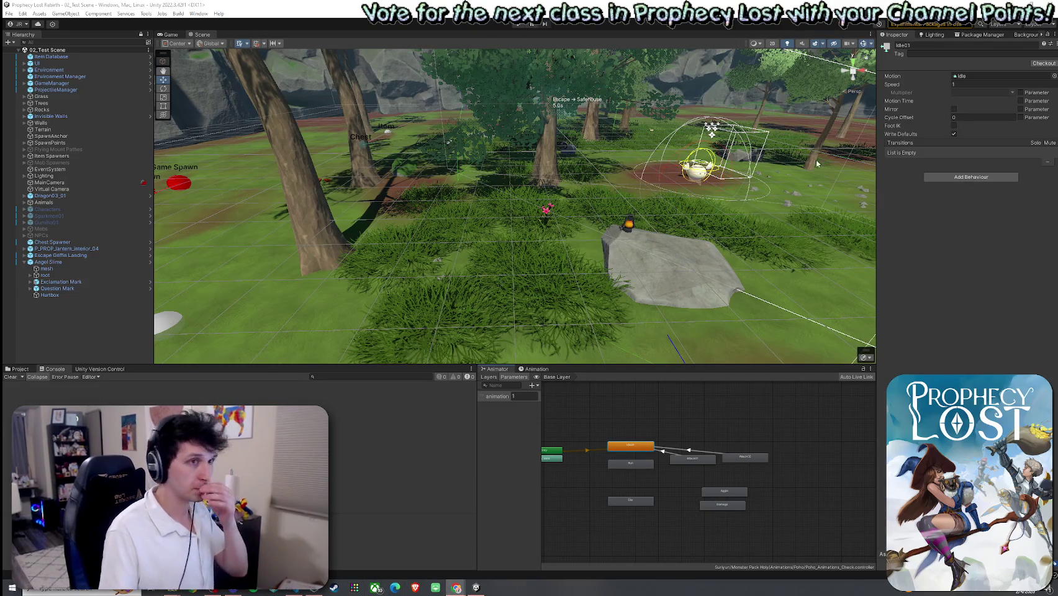
{"action": "left_click", "coordinate": [50, 262]}
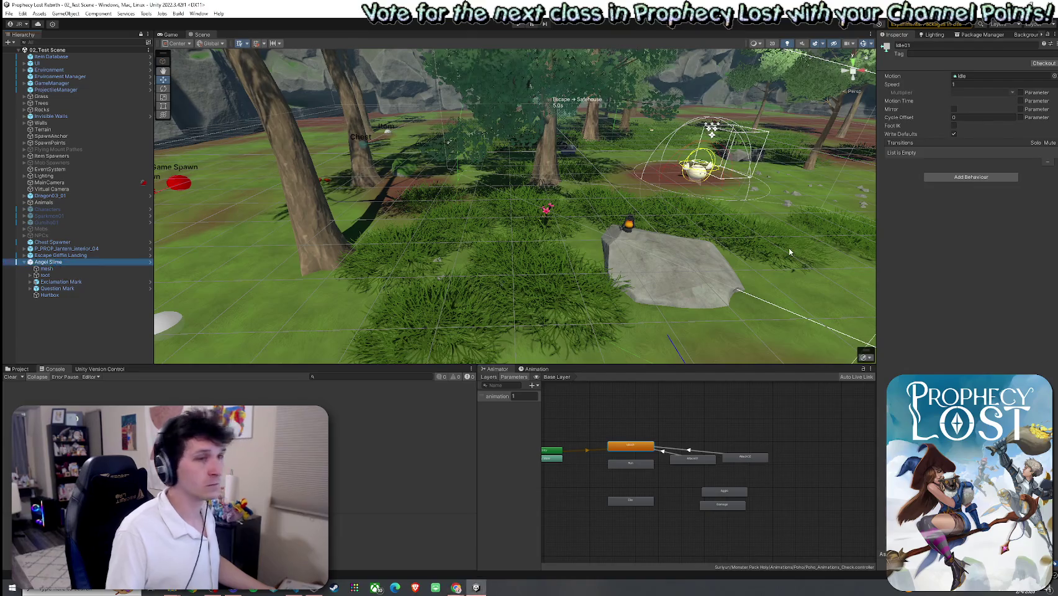
Open MobAI.cs via Edit Script, snapping VS Code left and Unity right
{"action": "right_click", "coordinate": [922, 225]}
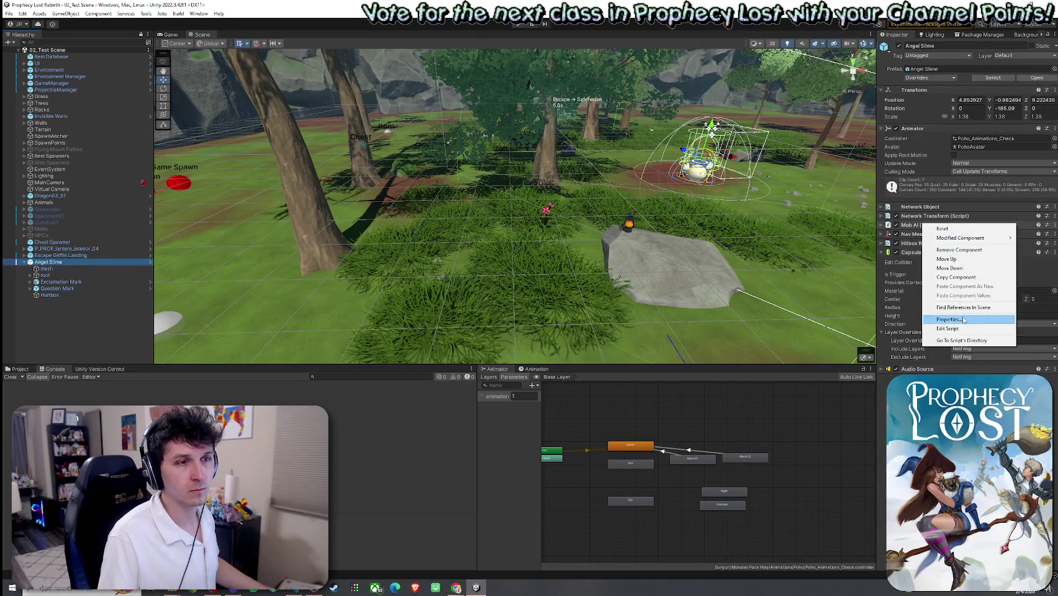
{"action": "left_click", "coordinate": [965, 329]}
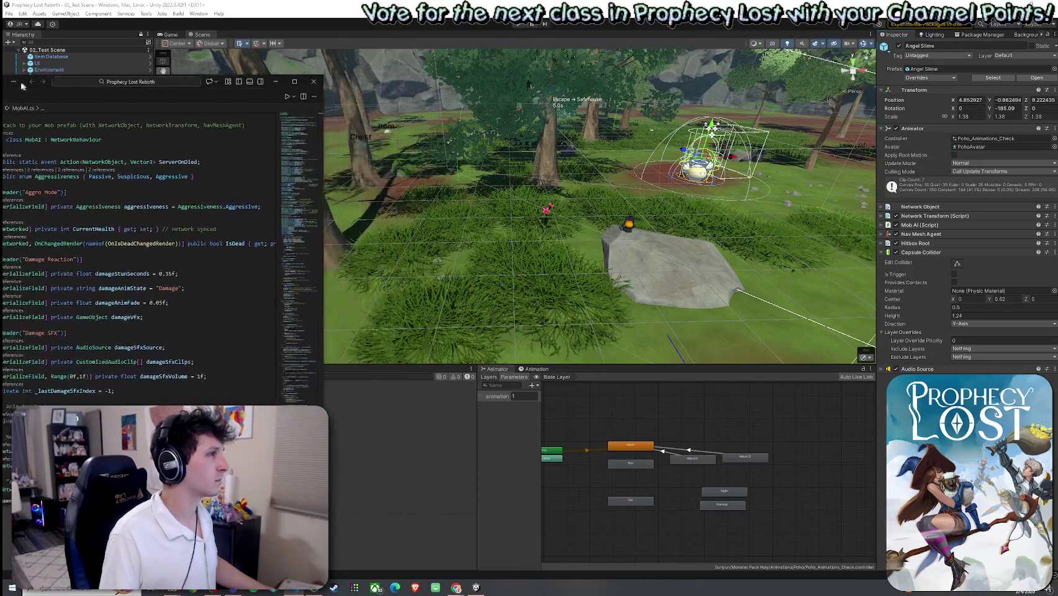
{"action": "key", "text": "super+Left"}
{"action": "left_click", "coordinate": [682, 87]}
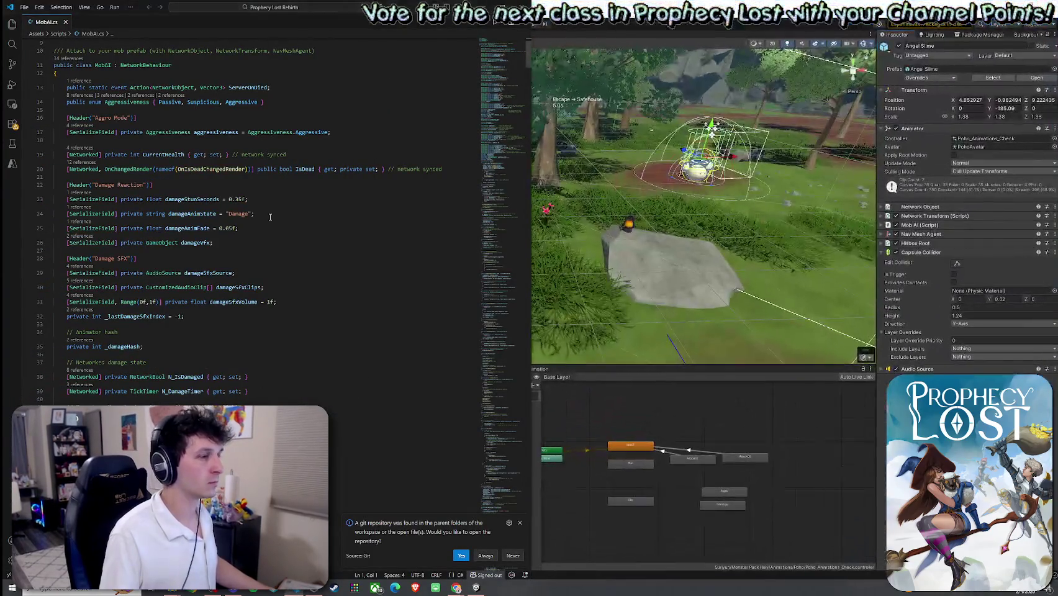
Scroll through MobAI.cs, then bring up Go to File listing recent scripts like EscapeZone.cs
{"action": "scroll", "coordinate": [423, 490], "scroll_direction": "down", "scroll_amount": 5}
{"action": "scroll", "coordinate": [423, 490], "scroll_direction": "down", "scroll_amount": 7}
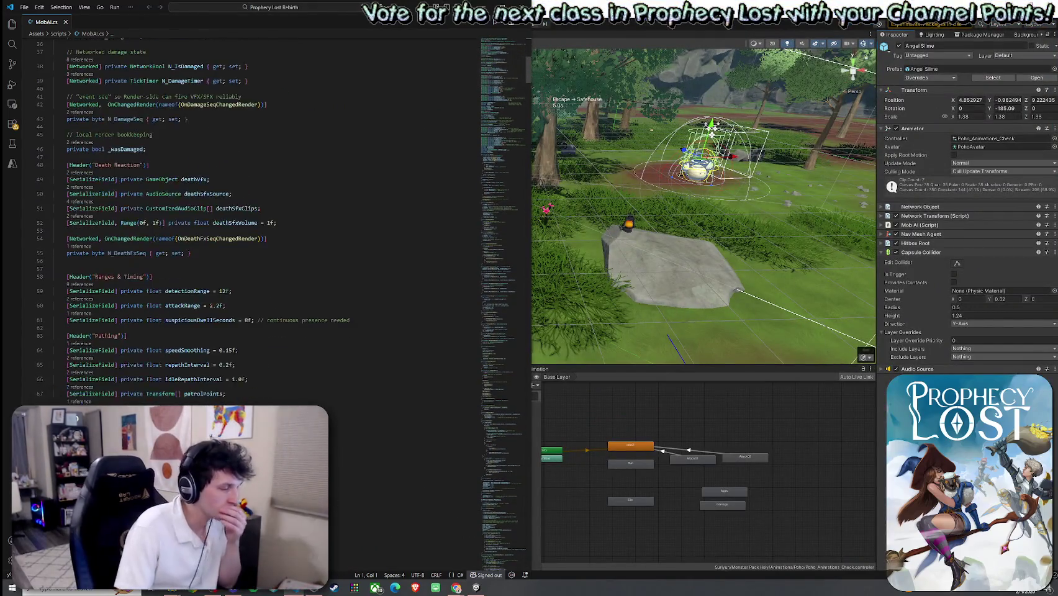
{"action": "scroll", "coordinate": [267, 217], "scroll_direction": "up", "scroll_amount": 15}
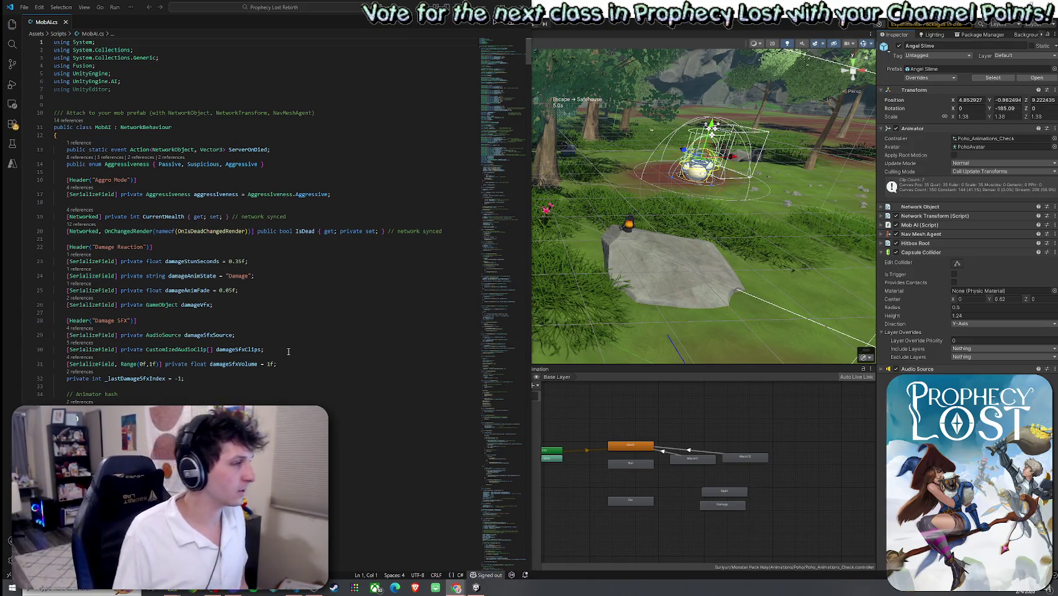
{"action": "scroll", "coordinate": [288, 351], "scroll_direction": "down", "scroll_amount": 15}
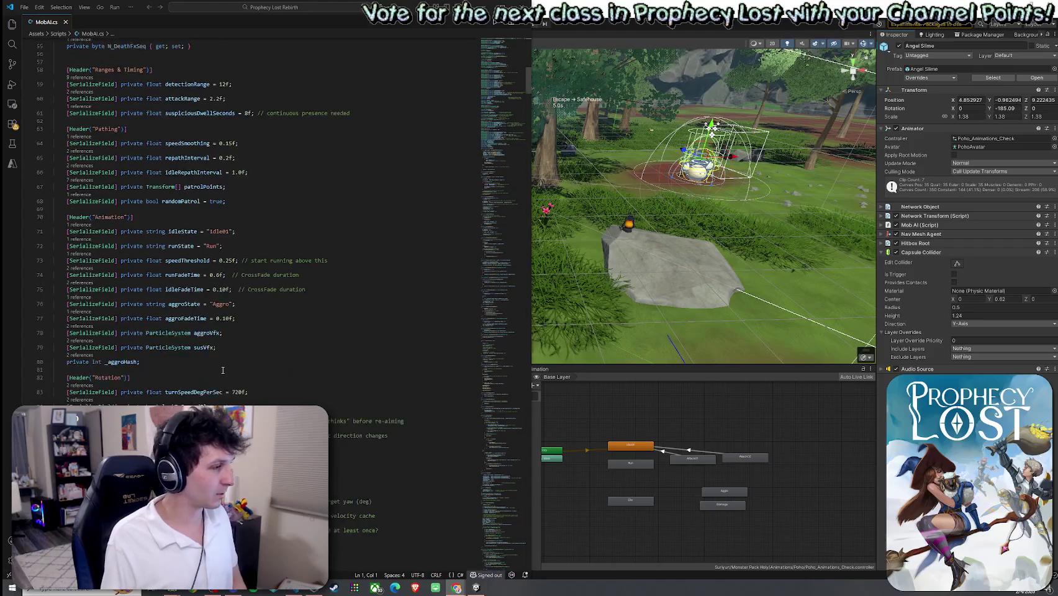
{"action": "scroll", "coordinate": [223, 370], "scroll_direction": "down", "scroll_amount": 15}
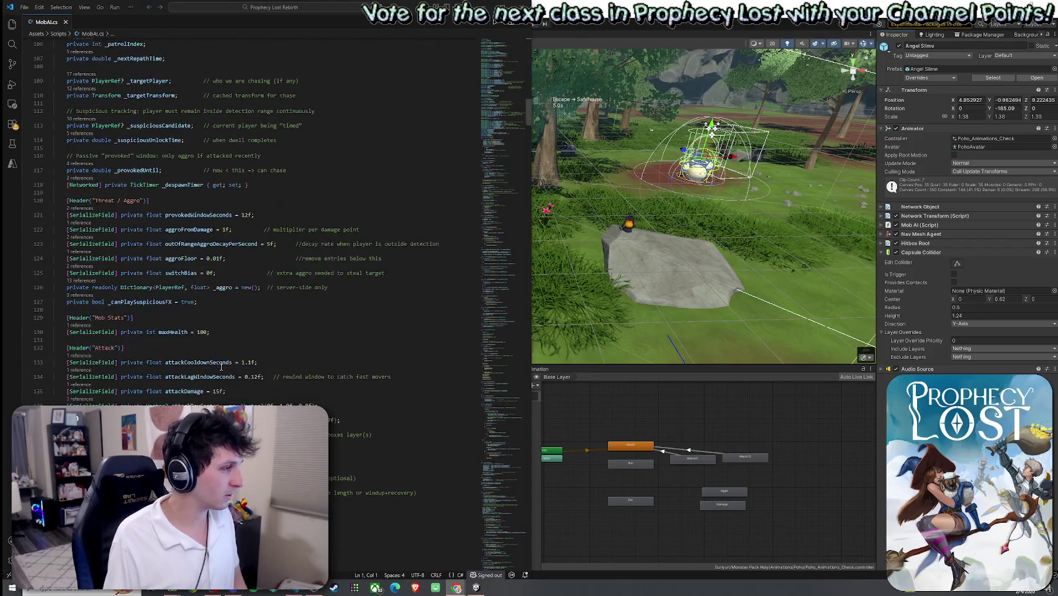
{"action": "scroll", "coordinate": [221, 367], "scroll_direction": "down", "scroll_amount": 8}
{"action": "scroll", "coordinate": [221, 367], "scroll_direction": "down", "scroll_amount": 6}
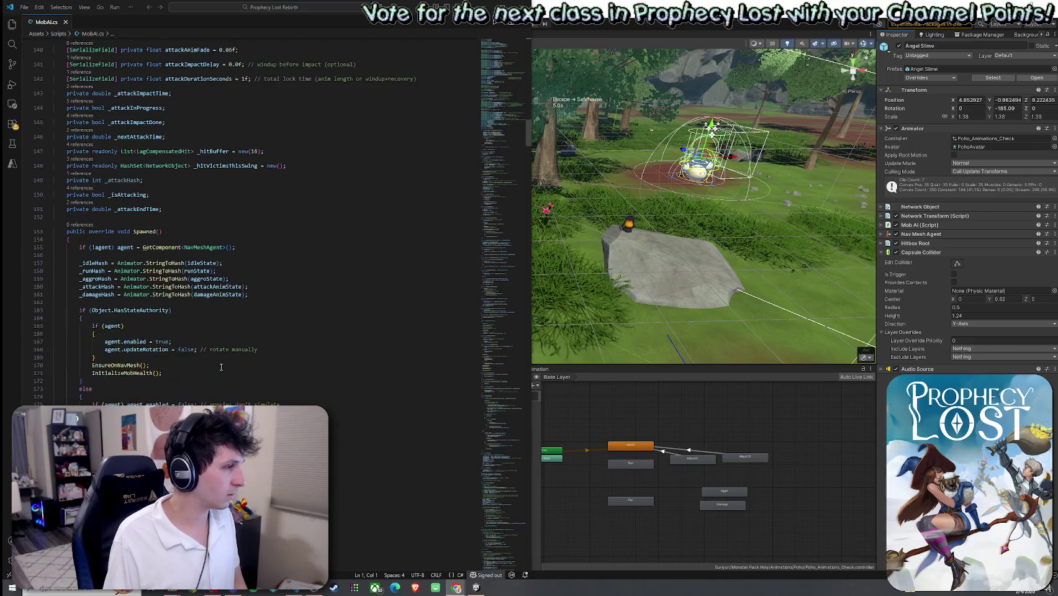
{"action": "scroll", "coordinate": [221, 367], "scroll_direction": "down", "scroll_amount": 3}
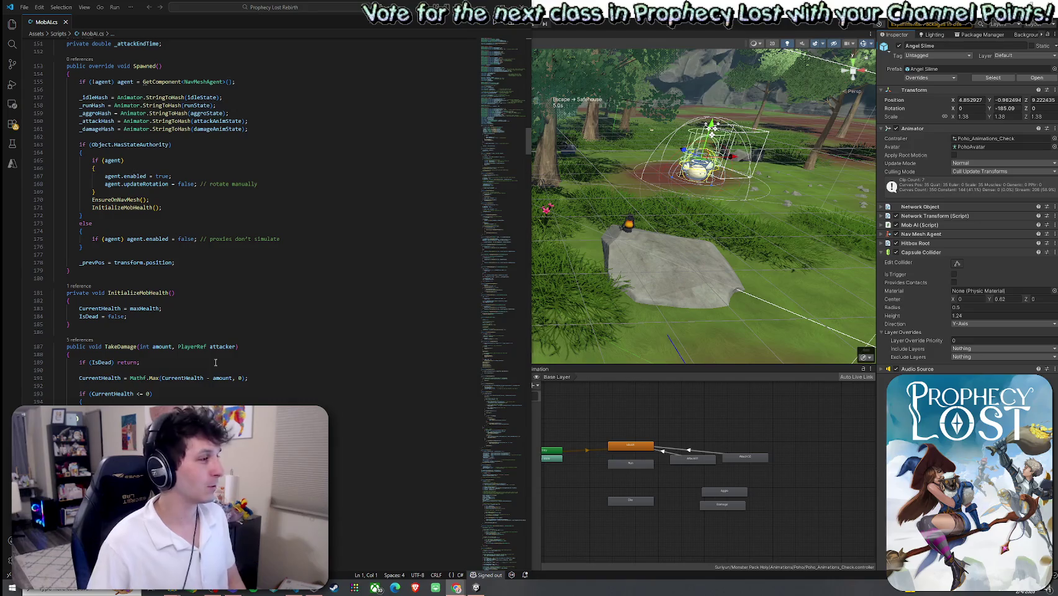
{"action": "scroll", "coordinate": [224, 363], "scroll_direction": "down", "scroll_amount": 8}
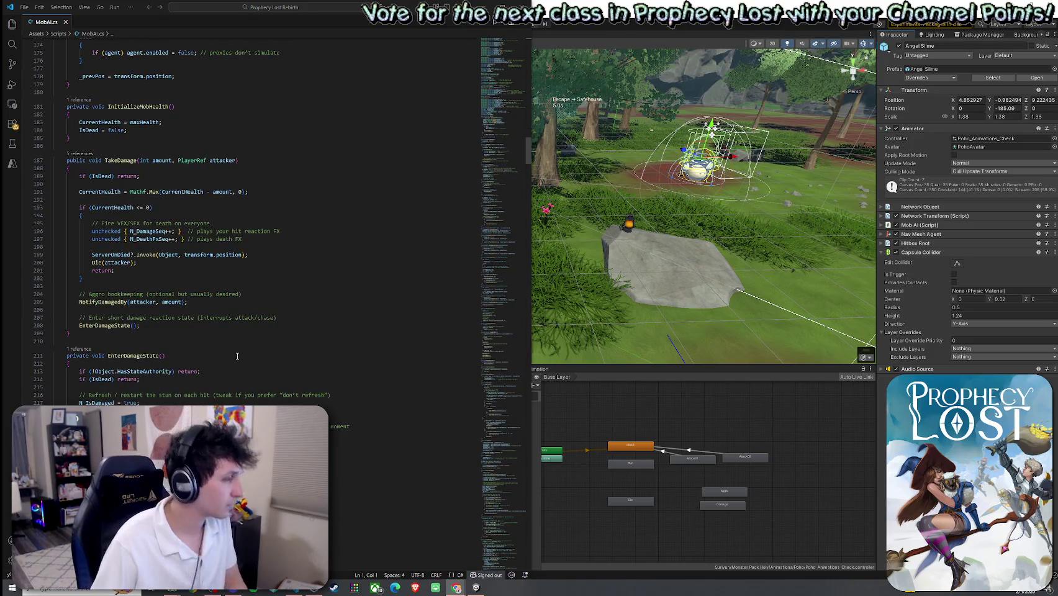
{"action": "scroll", "coordinate": [237, 355], "scroll_direction": "down", "scroll_amount": 10}
{"action": "left_click", "coordinate": [260, 7]}
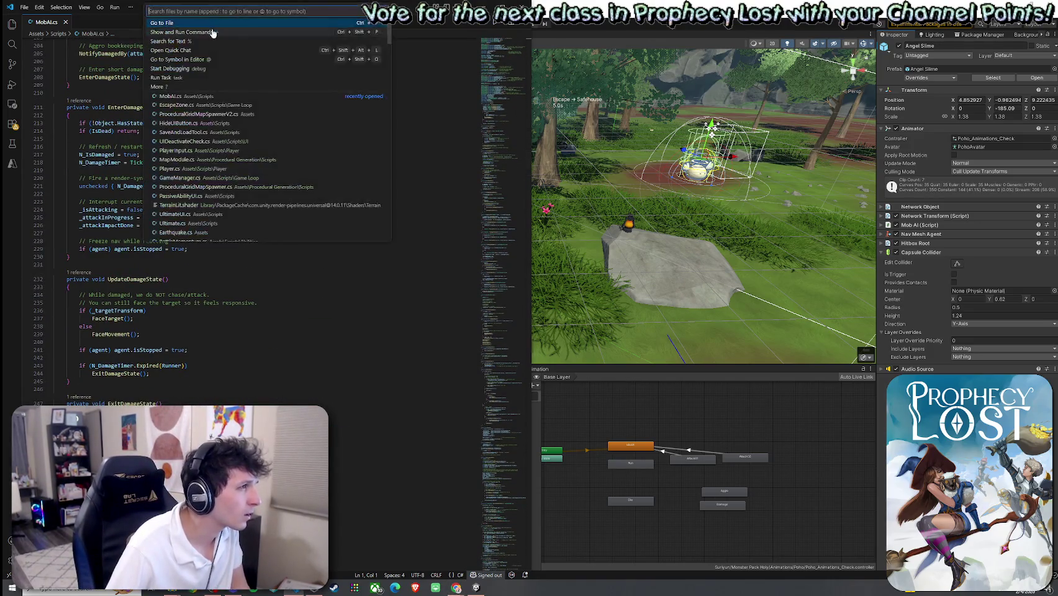
Fold all code in MobAI.cs and expand the MobAI class to show its fields
{"action": "key", "text": "Escape"}
{"action": "key", "text": "ctrl+k"}
{"action": "key", "text": "ctrl+0"}
{"action": "left_click", "coordinate": [52, 80]}
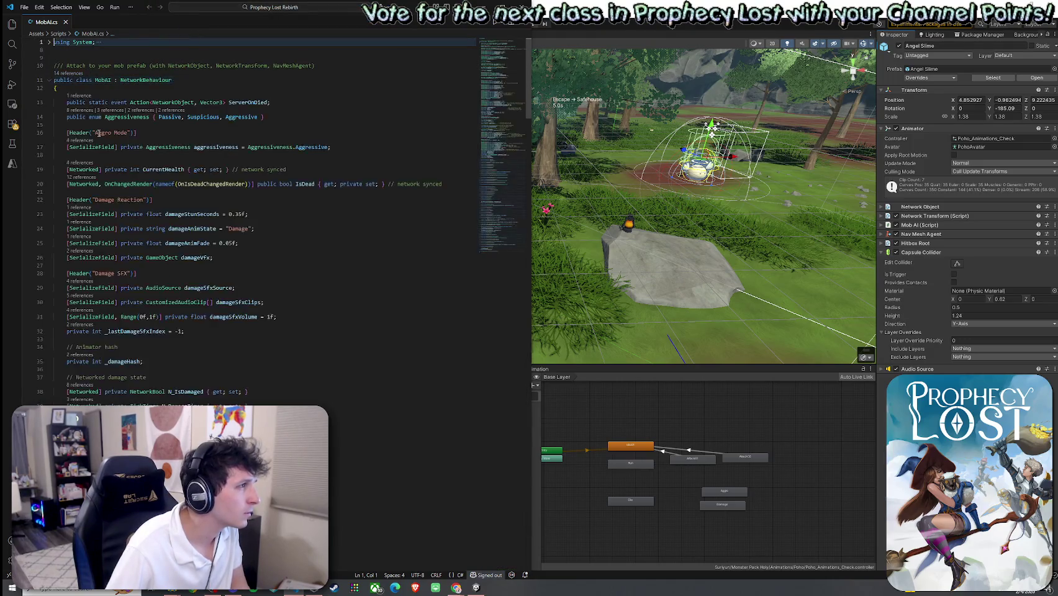
{"action": "scroll", "coordinate": [147, 227], "scroll_direction": "down", "scroll_amount": 10}
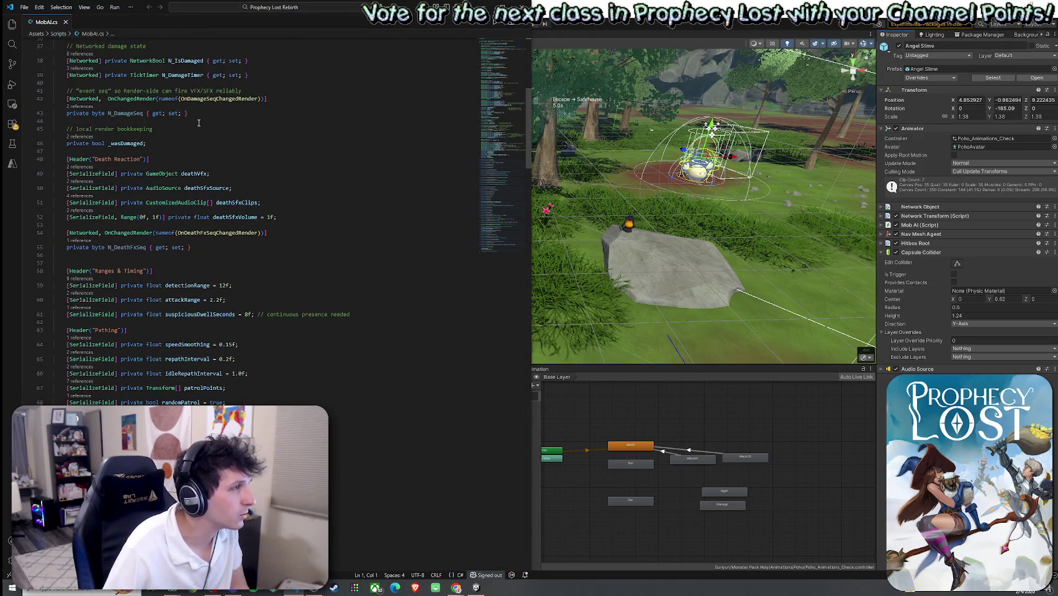
{"action": "left_click", "coordinate": [214, 98]}
{"action": "scroll", "coordinate": [162, 200], "scroll_direction": "up", "scroll_amount": 2}
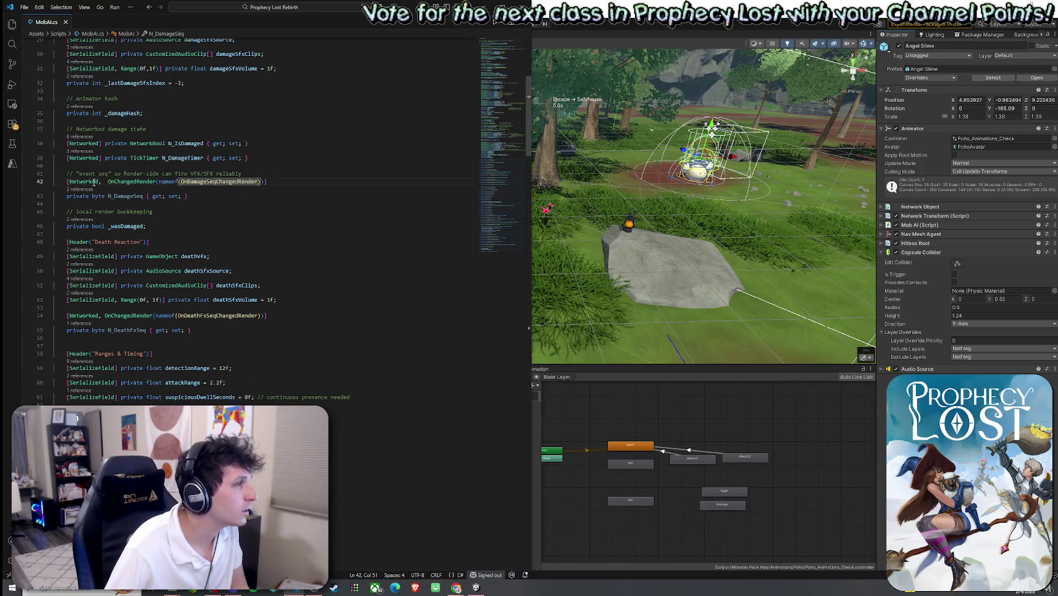
Peek N_DamageSeq references, jump to its increment in TakeDamage, then return to Unity
{"action": "right_click", "coordinate": [124, 196]}
{"action": "key", "text": "Escape"}
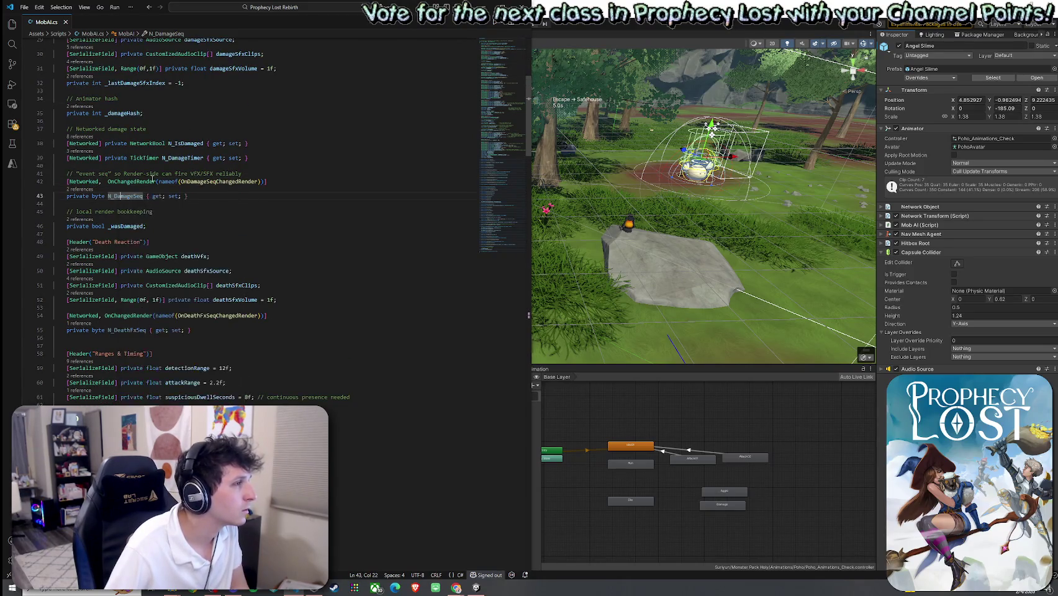
{"action": "key", "text": "shift+F12"}
{"action": "left_click", "coordinate": [296, 237]}
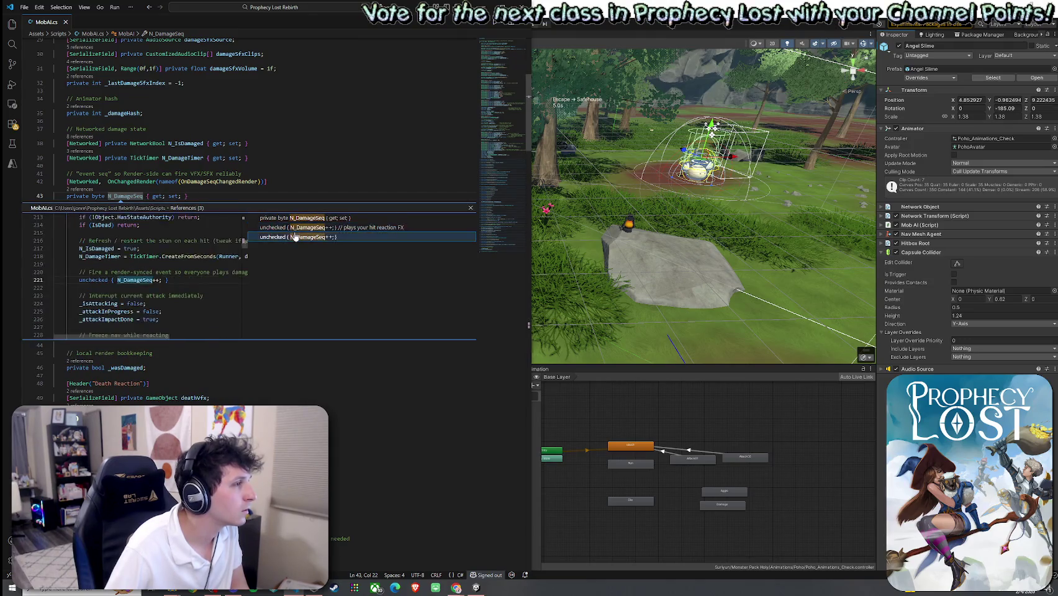
{"action": "double_click", "coordinate": [292, 227]}
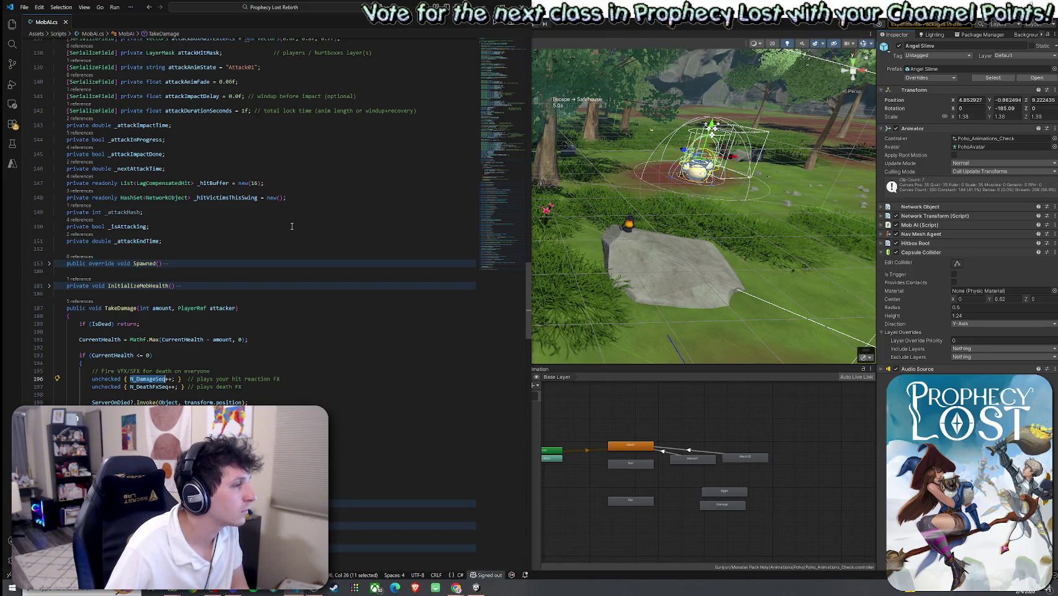
{"action": "key", "text": "alt+Tab"}
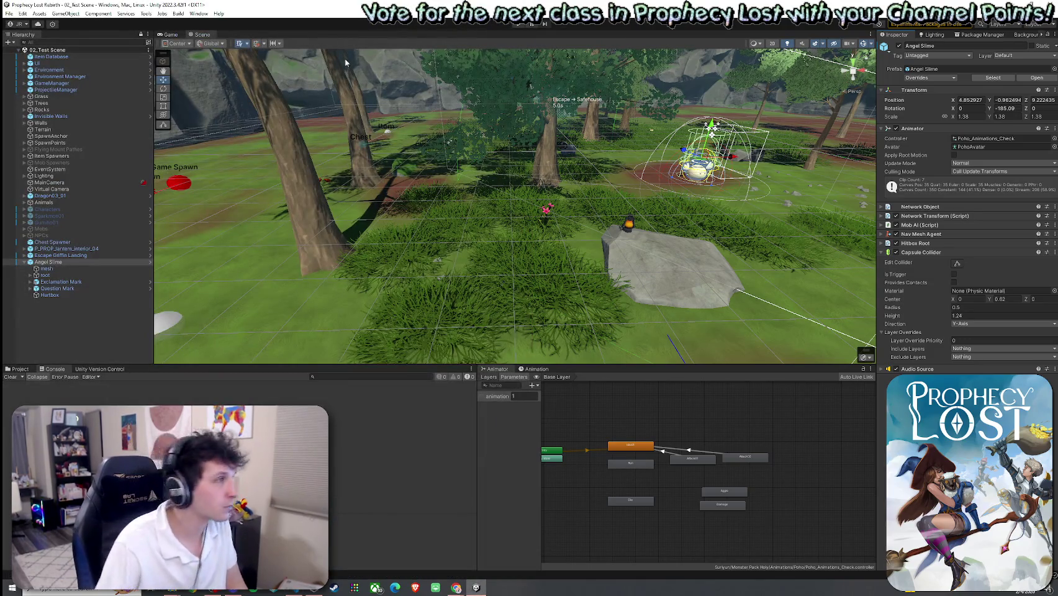
Run File > Build And Run to launch the standalone game at its START GAME screen
{"action": "left_click", "coordinate": [9, 13]}
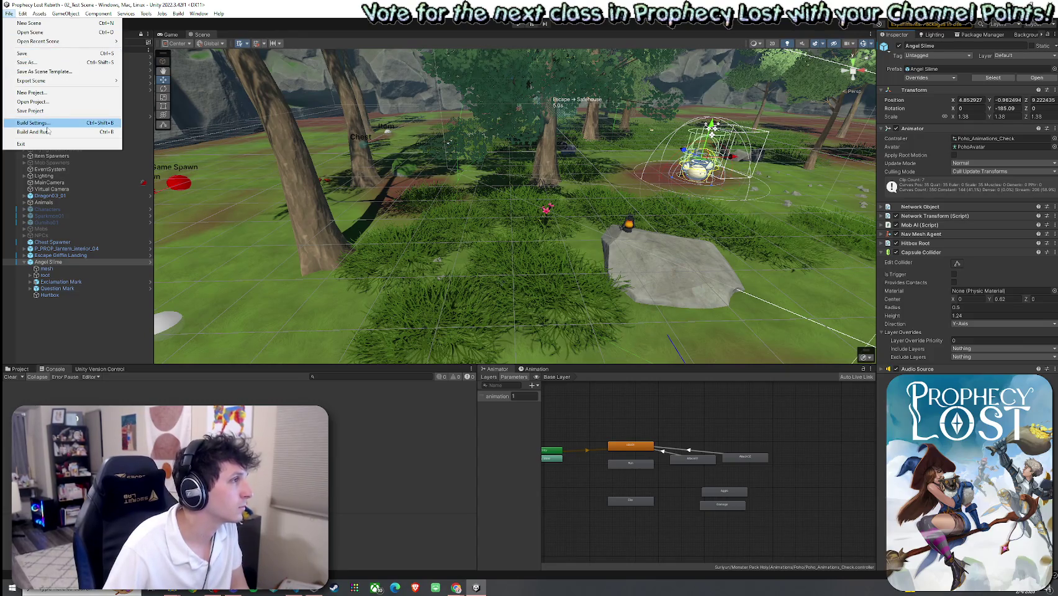
{"action": "left_click", "coordinate": [217, 211]}
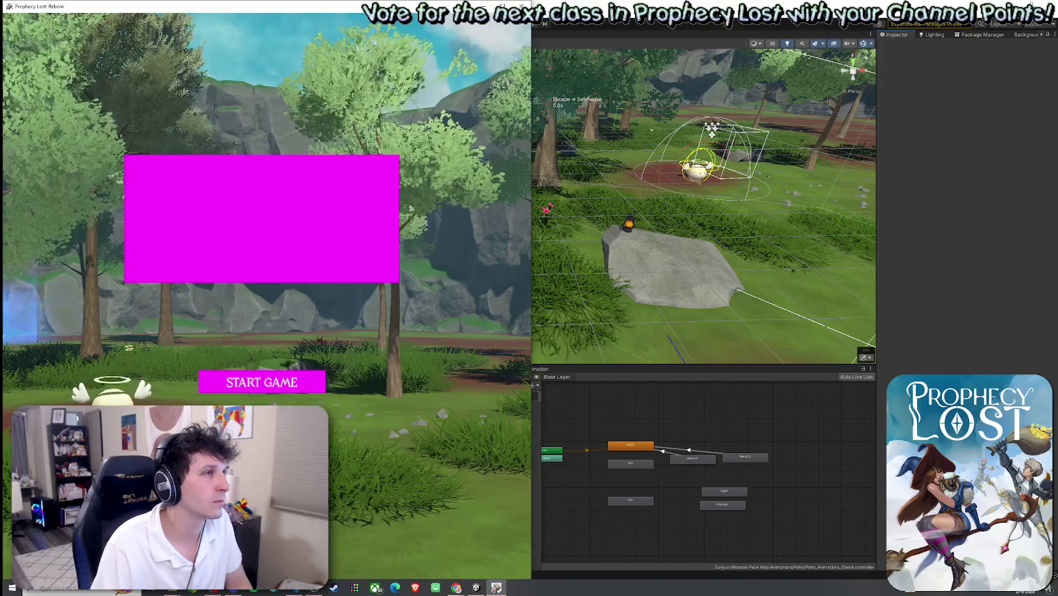
Snap the Unity Editor to the right half of the screen, beside the standalone build
{"action": "left_click", "coordinate": [691, 76]}
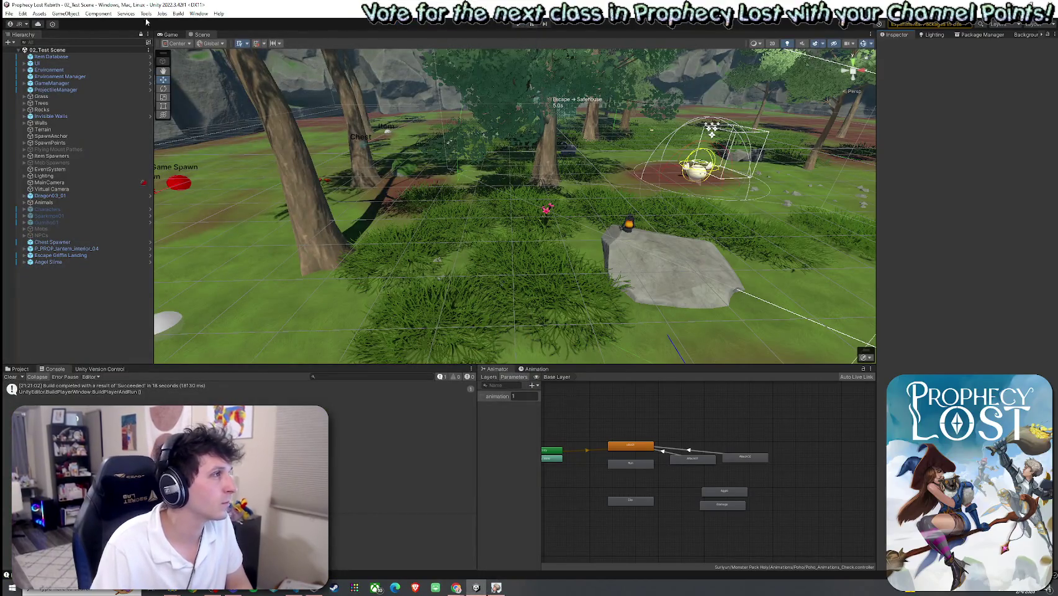
{"action": "mouse_move", "coordinate": [158, 8]}
{"action": "left_mouse_down"}
{"action": "mouse_move", "coordinate": [725, 127]}
{"action": "mouse_move", "coordinate": [1055, 137]}
{"action": "left_mouse_up"}
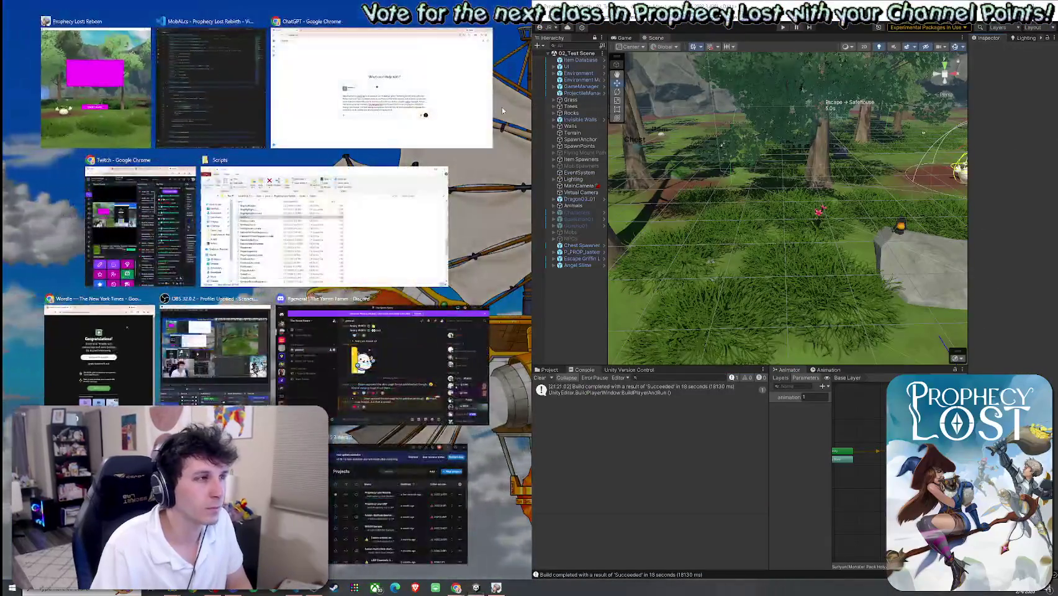
{"action": "left_click", "coordinate": [503, 121]}
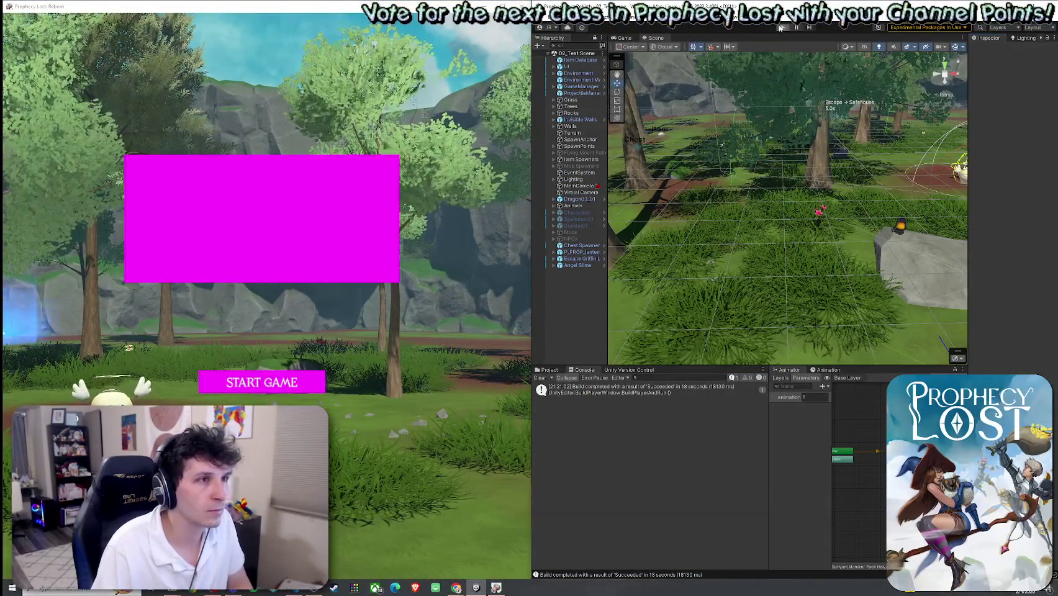
Enter play mode and inspect the NullReferenceException stack trace in the Console
{"action": "key", "text": "ctrl+p"}
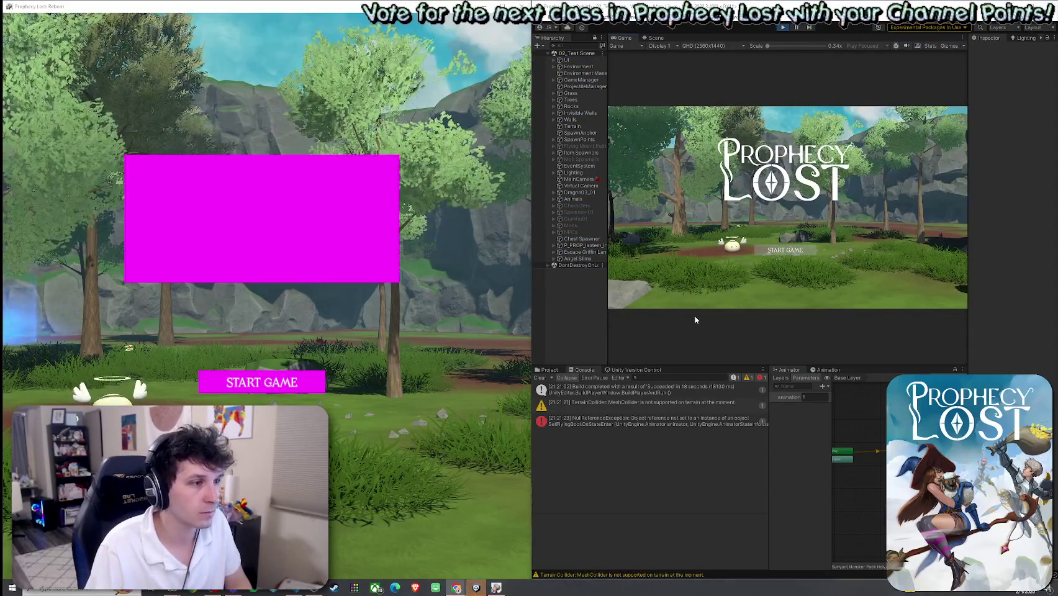
{"action": "left_click", "coordinate": [716, 420]}
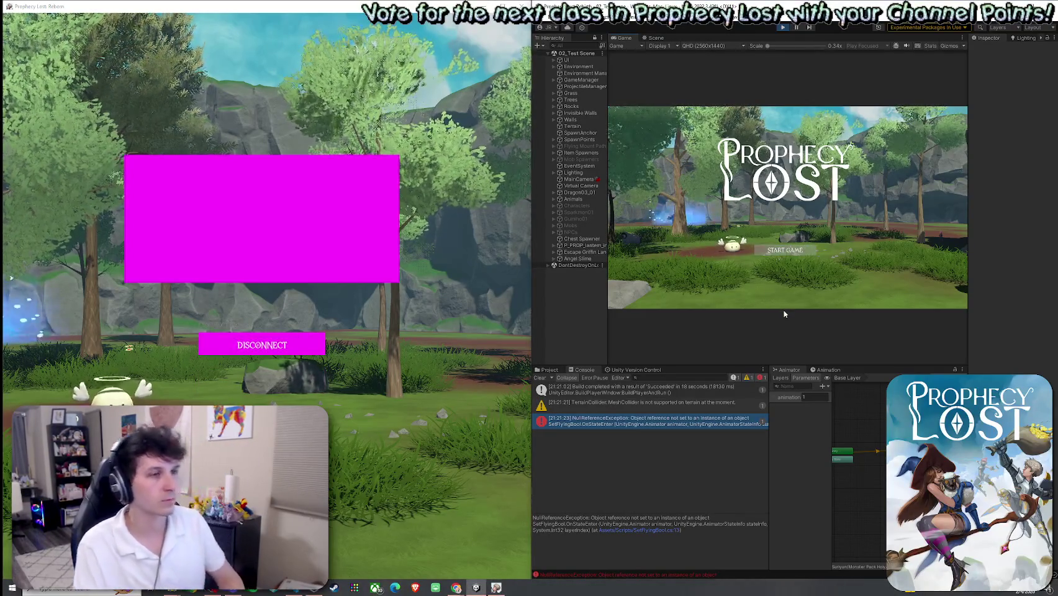
{"action": "left_click", "coordinate": [784, 250]}
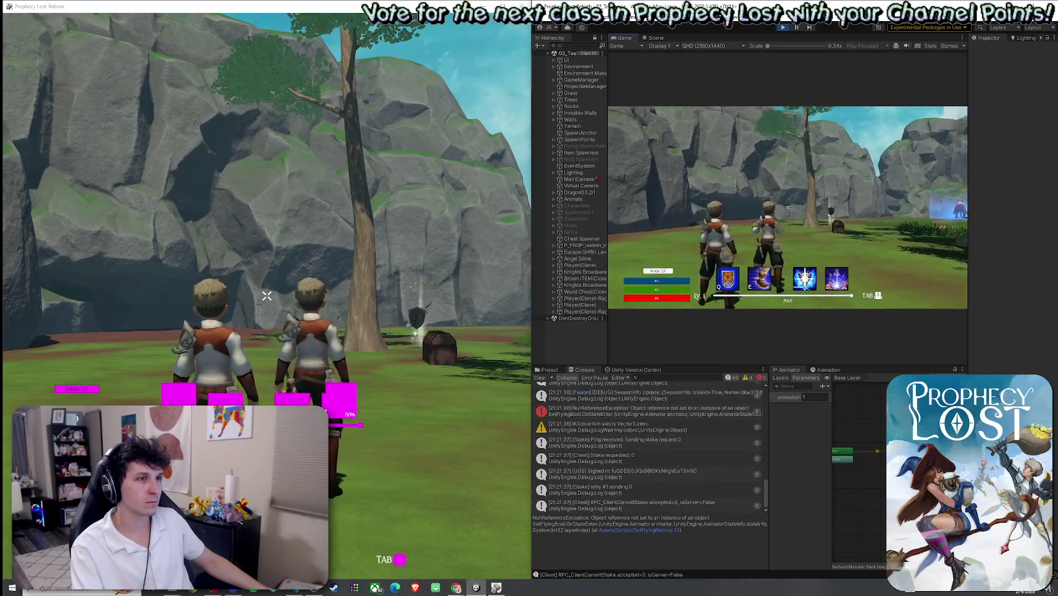
Walk forward, open the inventory and equip the sword from the first slot
{"action": "key", "text": "w"}
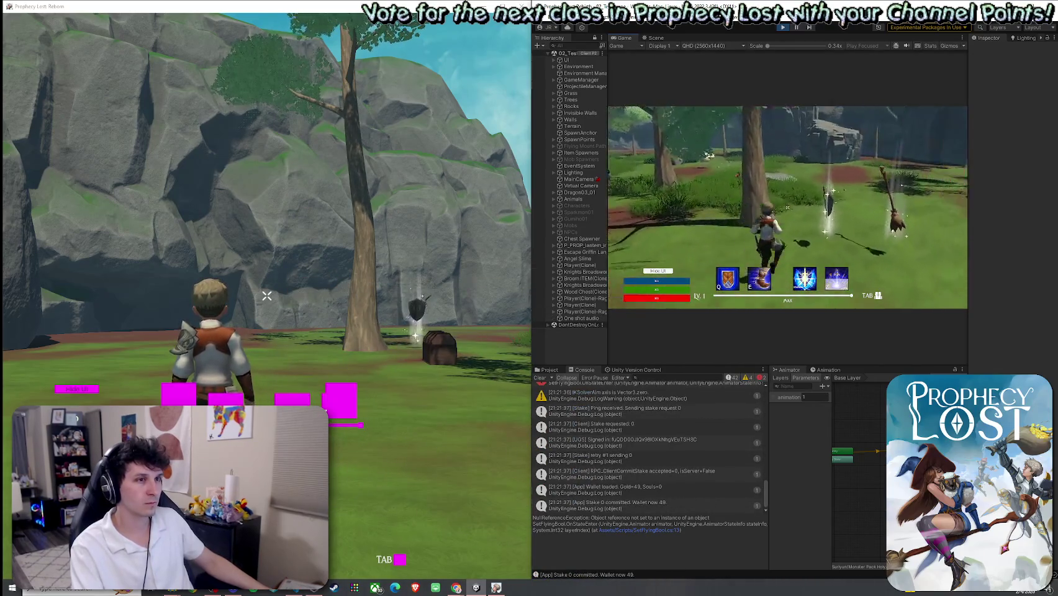
{"action": "key", "text": "w"}
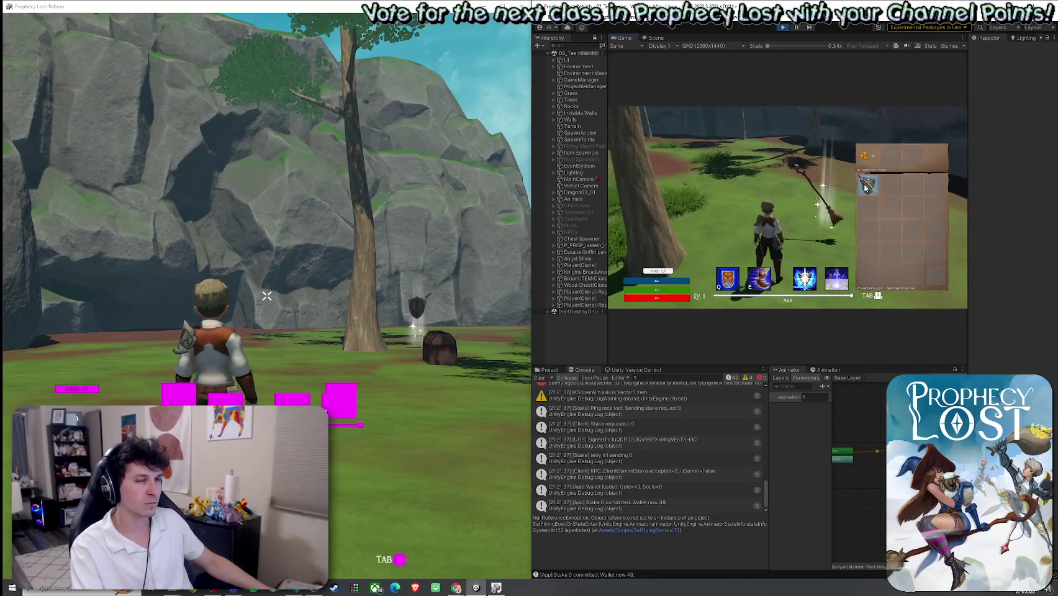
{"action": "left_click", "coordinate": [787, 207]}
Run to the haloed slime and hit it with an eight-swing sword combo
{"action": "key", "text": "w"}
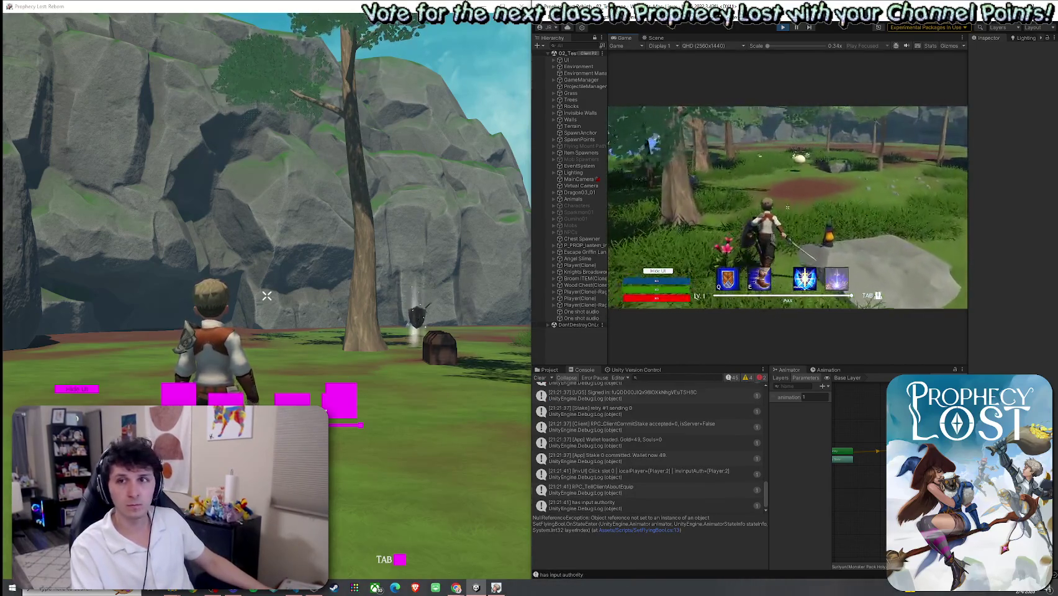
{"action": "key", "text": "w"}
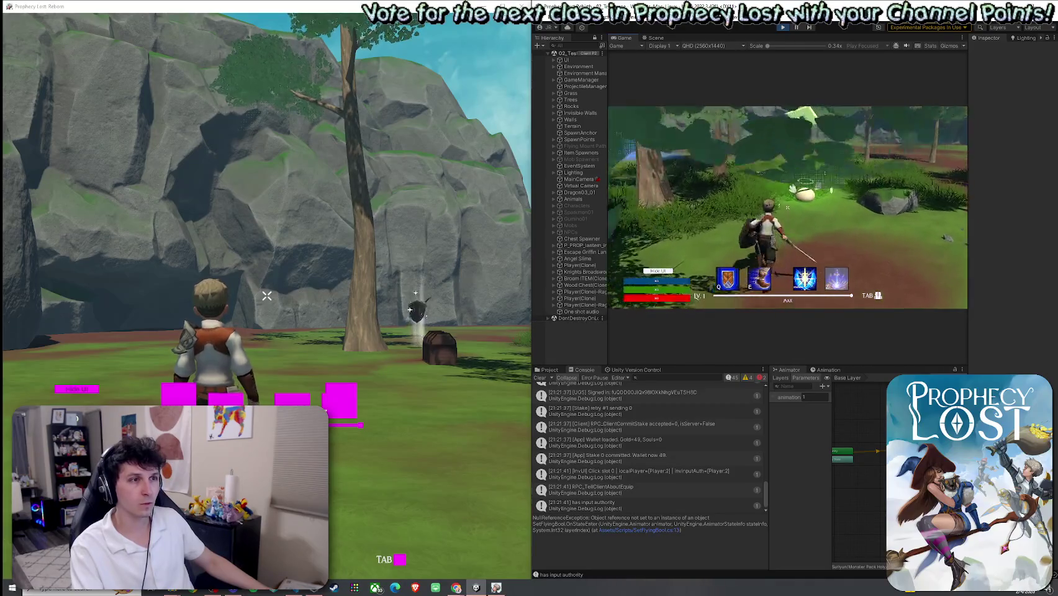
{"action": "left_click", "coordinate": [787, 207]}
{"action": "left_click", "coordinate": [787, 207]}
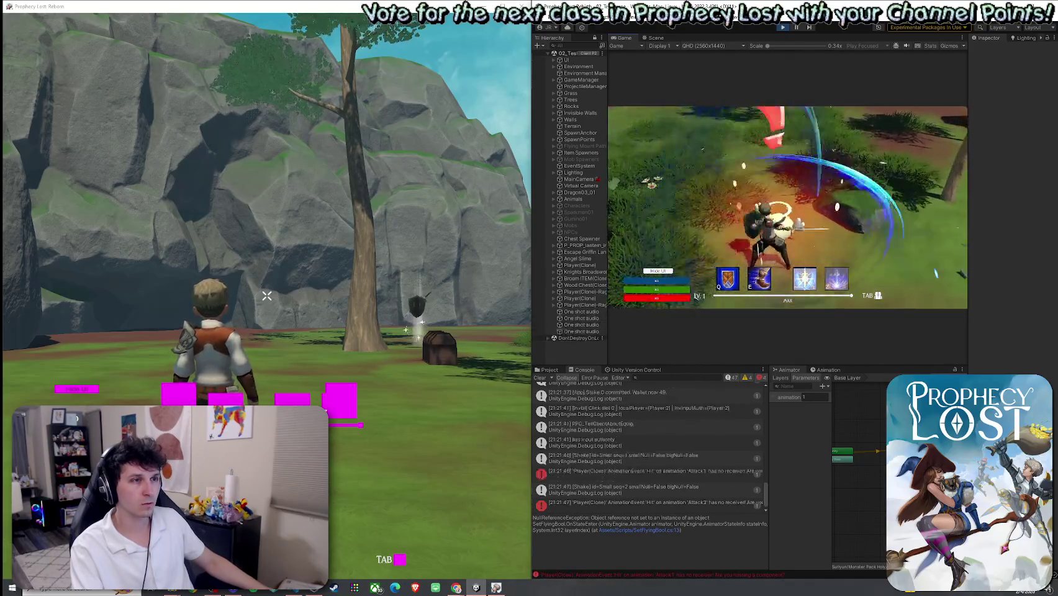
{"action": "left_click", "coordinate": [787, 208]}
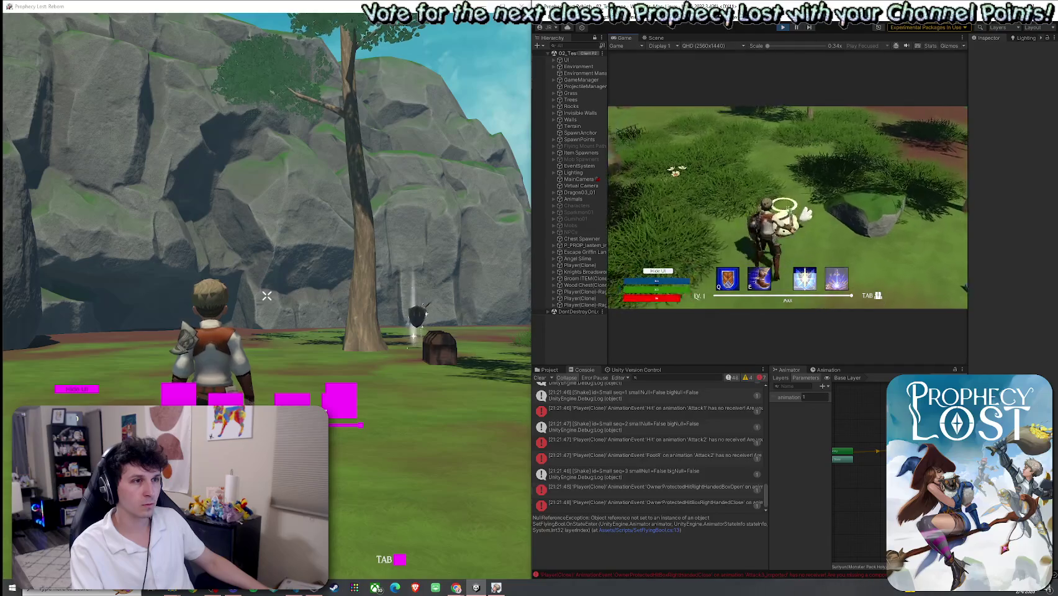
{"action": "left_click", "coordinate": [787, 207]}
{"action": "left_click", "coordinate": [787, 207]}
{"action": "left_click", "coordinate": [787, 208]}
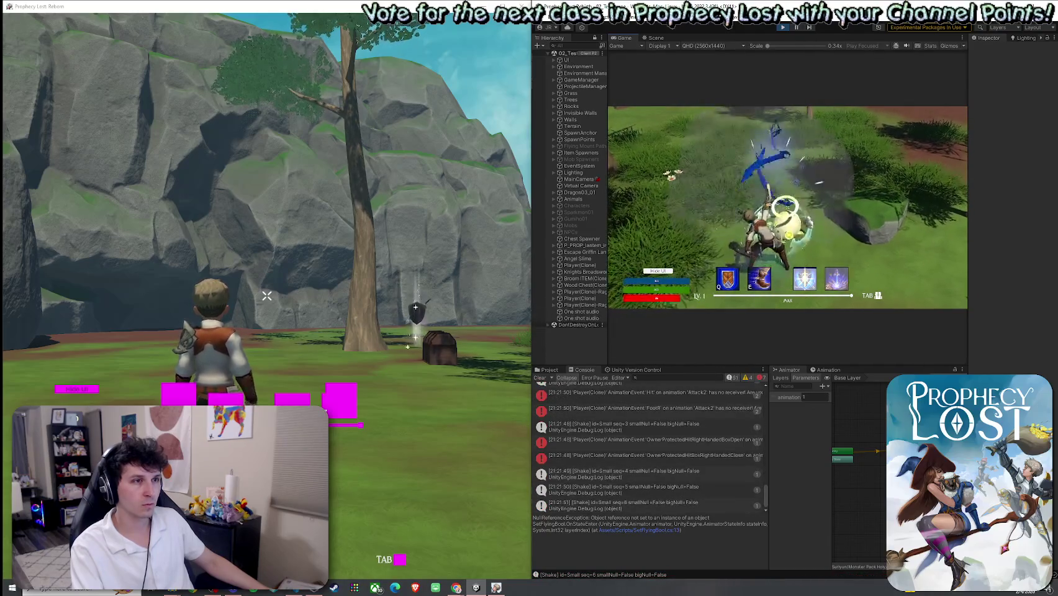
{"action": "left_click", "coordinate": [788, 208]}
{"action": "left_click", "coordinate": [788, 208]}
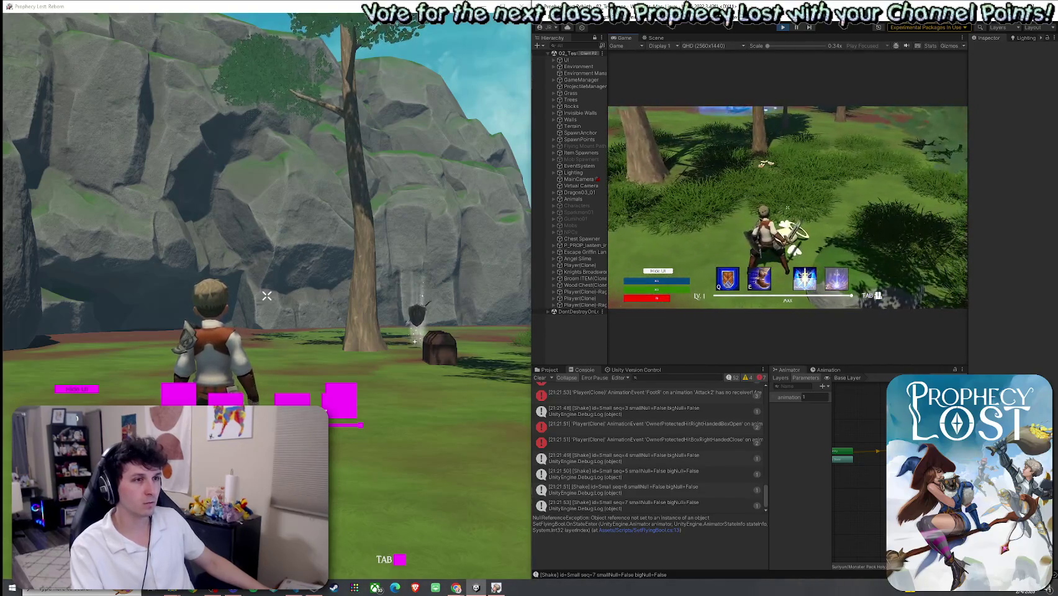
Refocus the game window and run through the forest toward the chest and the other player
{"action": "key", "text": "super"}
{"action": "left_click", "coordinate": [267, 295]}
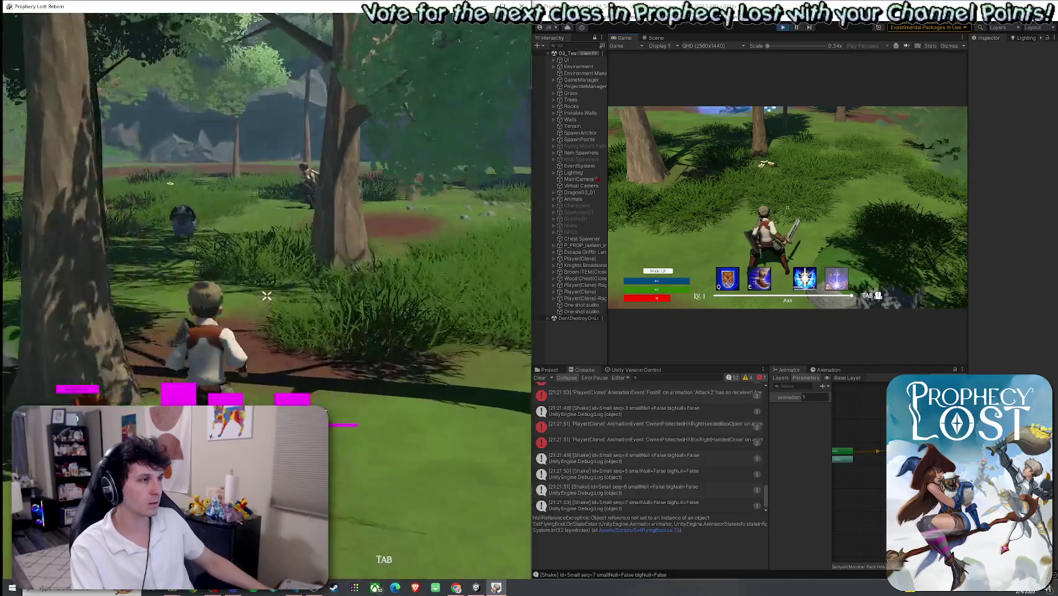
{"action": "key", "text": "w"}
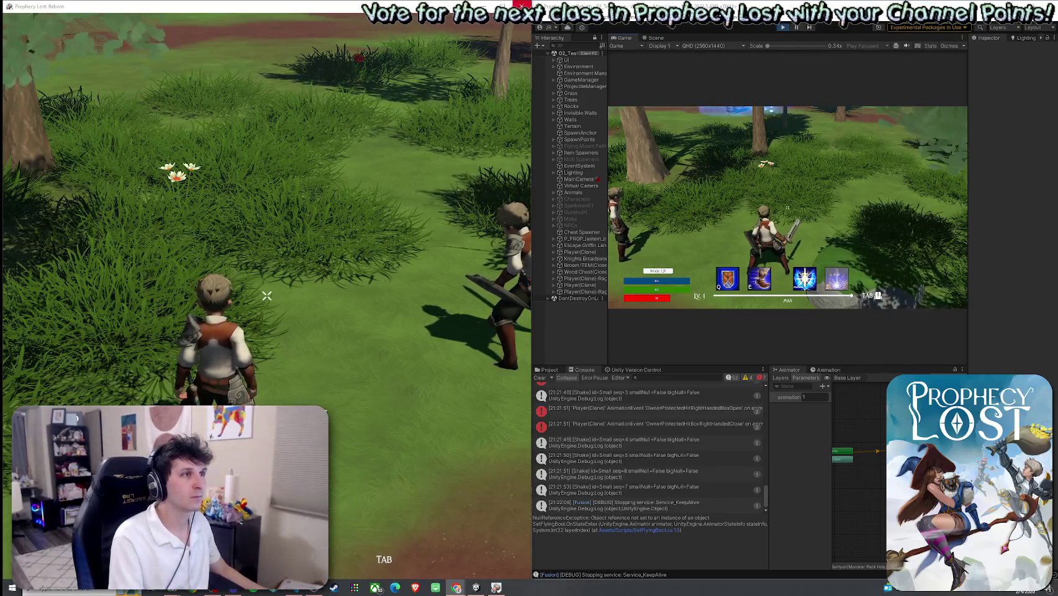
{"action": "key", "text": "w"}
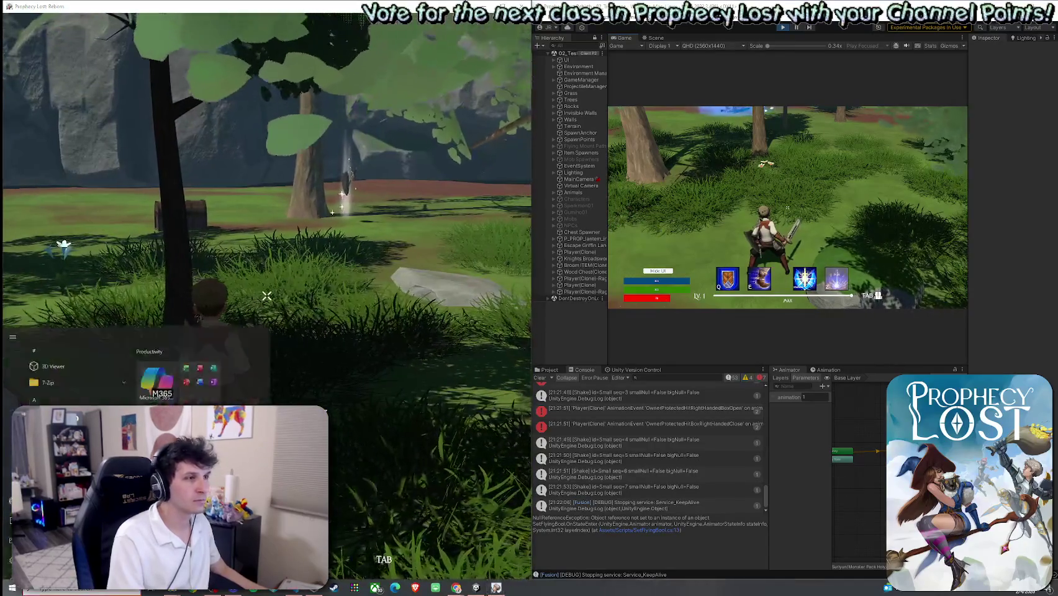
{"action": "key", "text": "w"}
{"action": "key", "text": "w"}
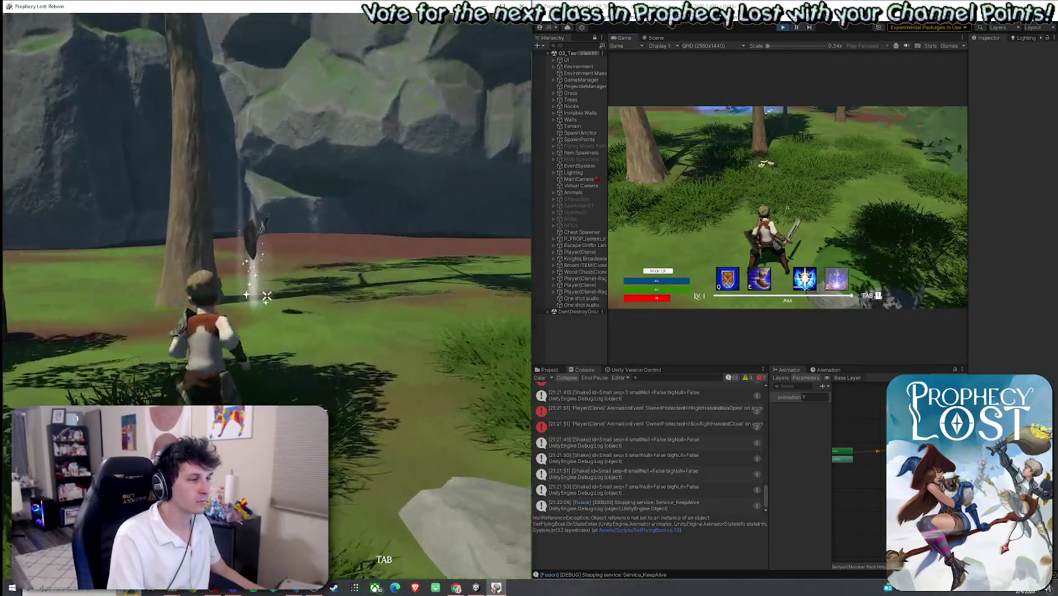
{"action": "key", "text": "Tab"}
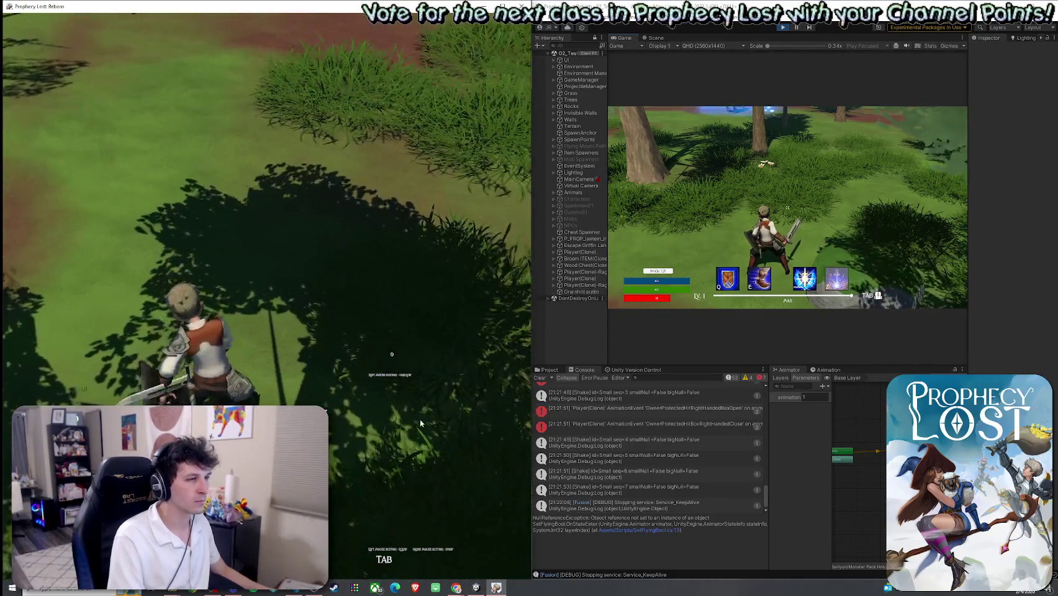
{"action": "key", "text": "Tab"}
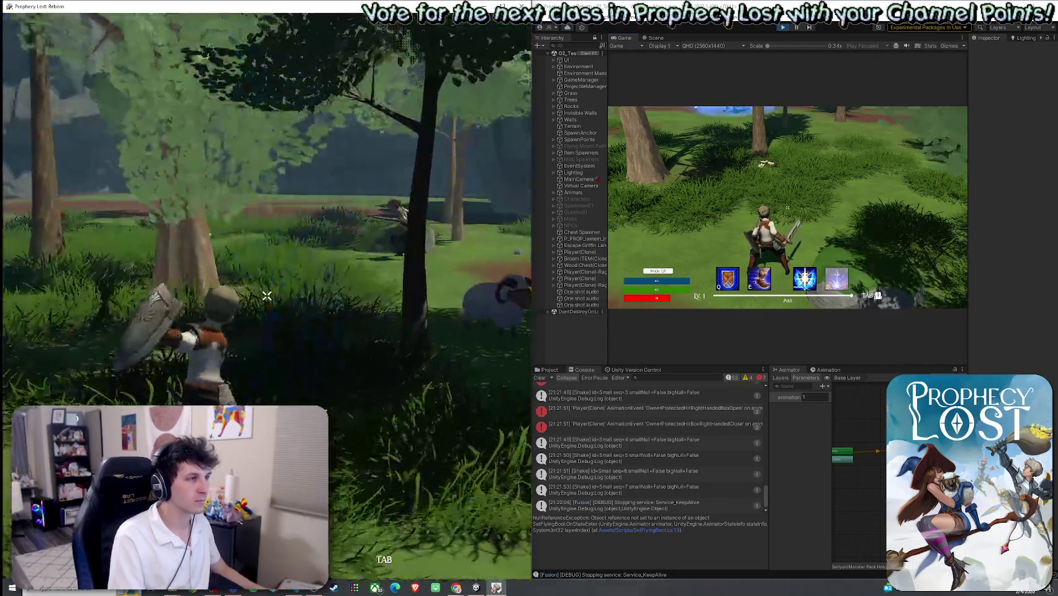
Attack the other player with sword combos ending in a large slash, then maximize the Game view
{"action": "left_click", "coordinate": [267, 296]}
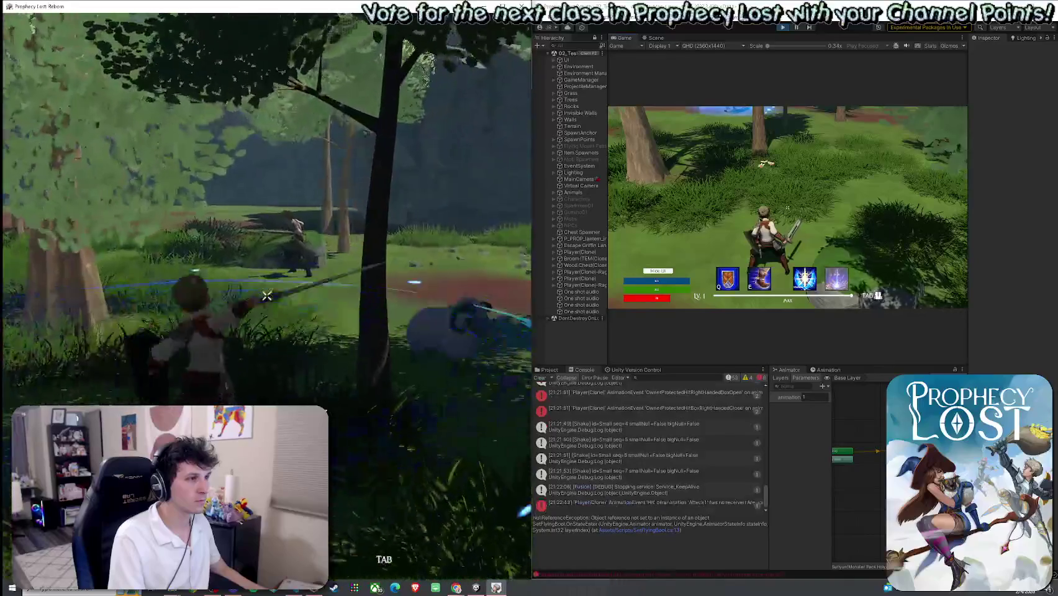
{"action": "left_click", "coordinate": [267, 296]}
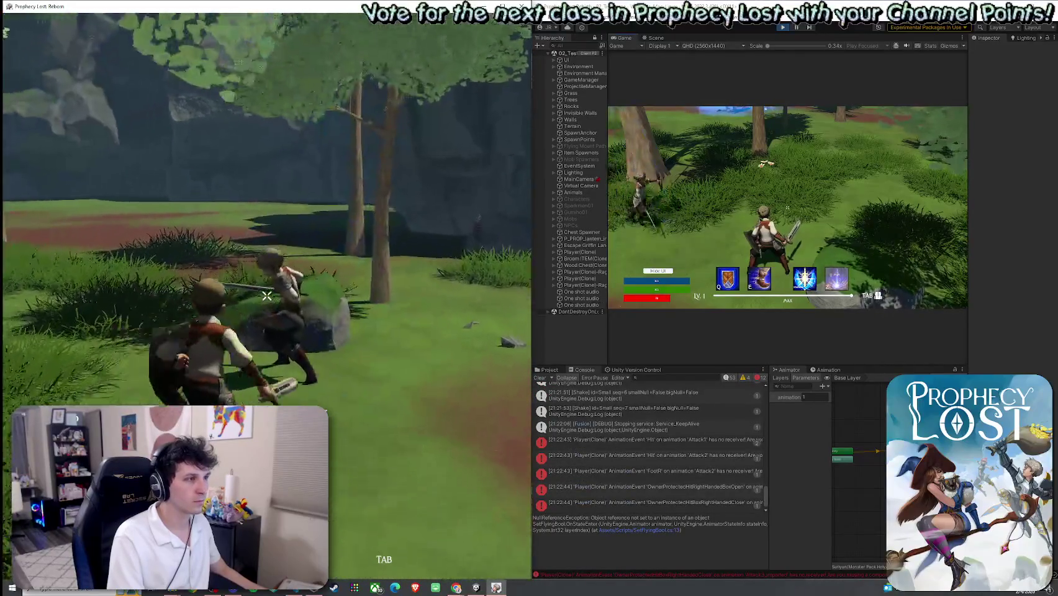
{"action": "left_click", "coordinate": [267, 297]}
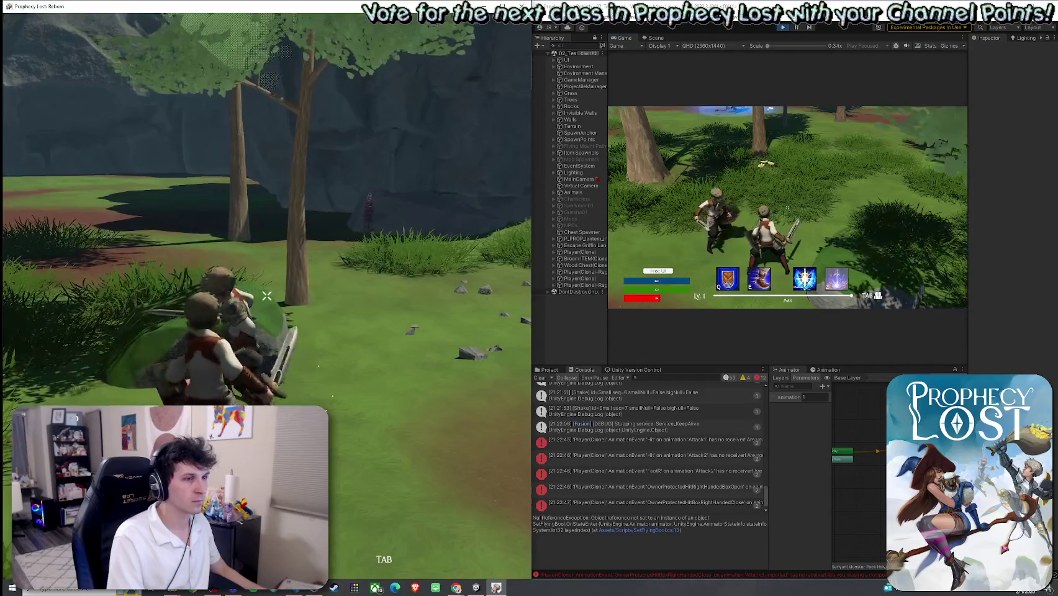
{"action": "left_click", "coordinate": [267, 296]}
{"action": "left_click", "coordinate": [267, 296]}
{"action": "left_click", "coordinate": [267, 296]}
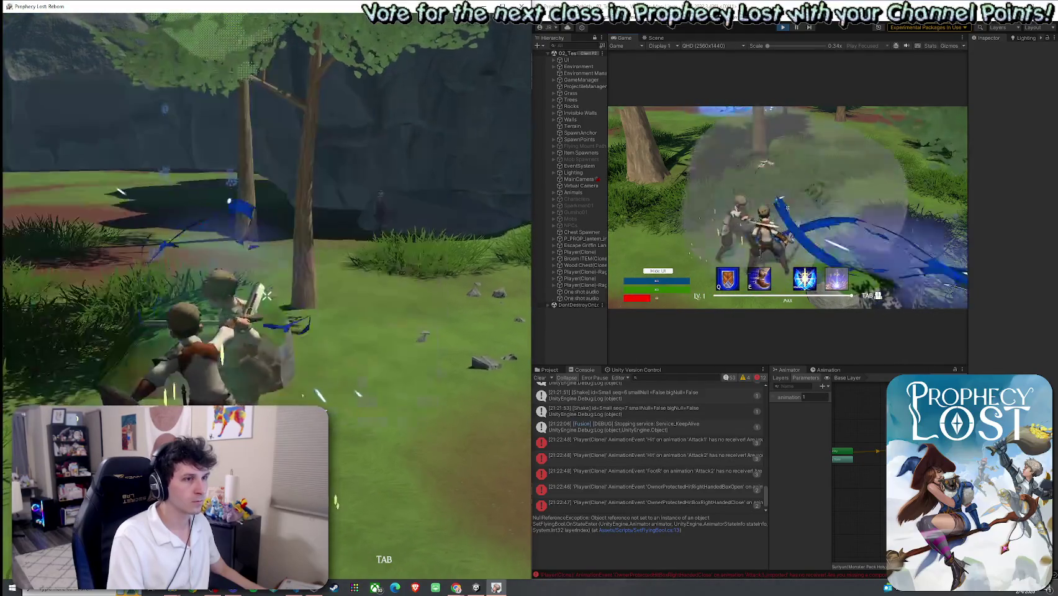
{"action": "left_click", "coordinate": [267, 297]}
{"action": "left_click", "coordinate": [267, 296]}
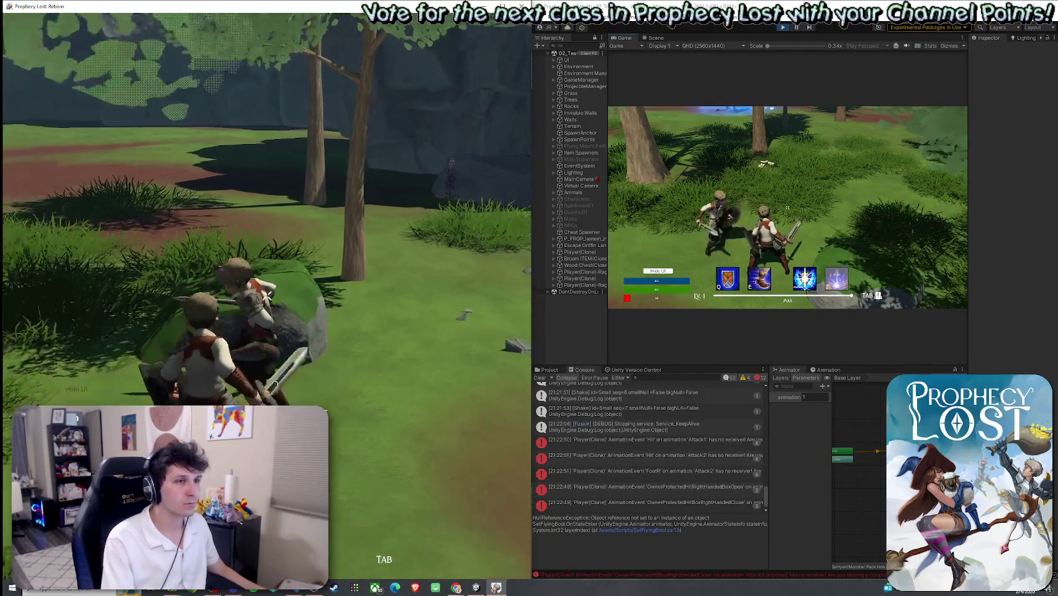
{"action": "left_click", "coordinate": [267, 296]}
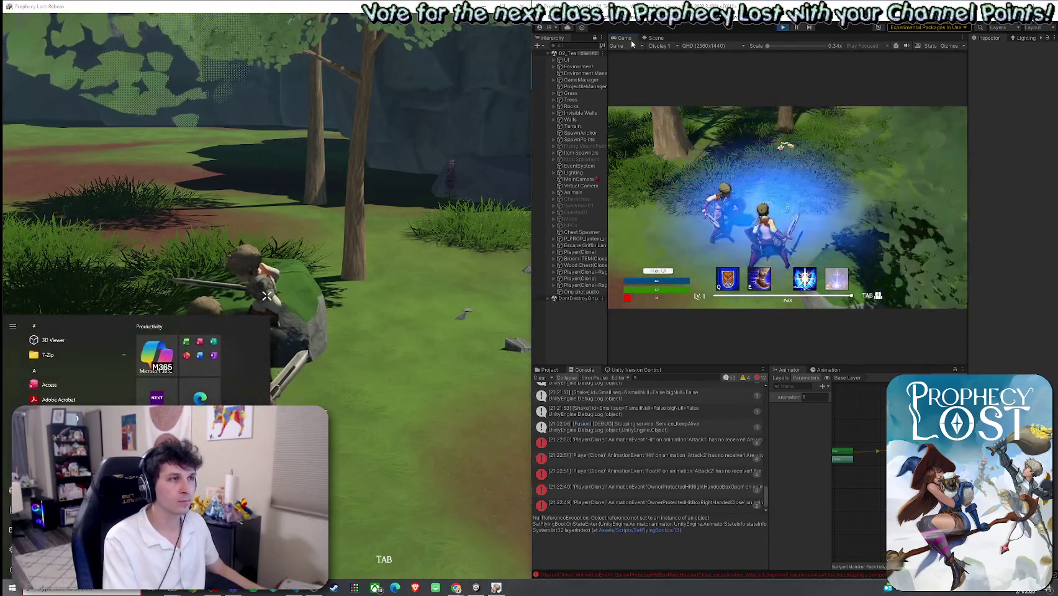
{"action": "key", "text": "shift+space"}
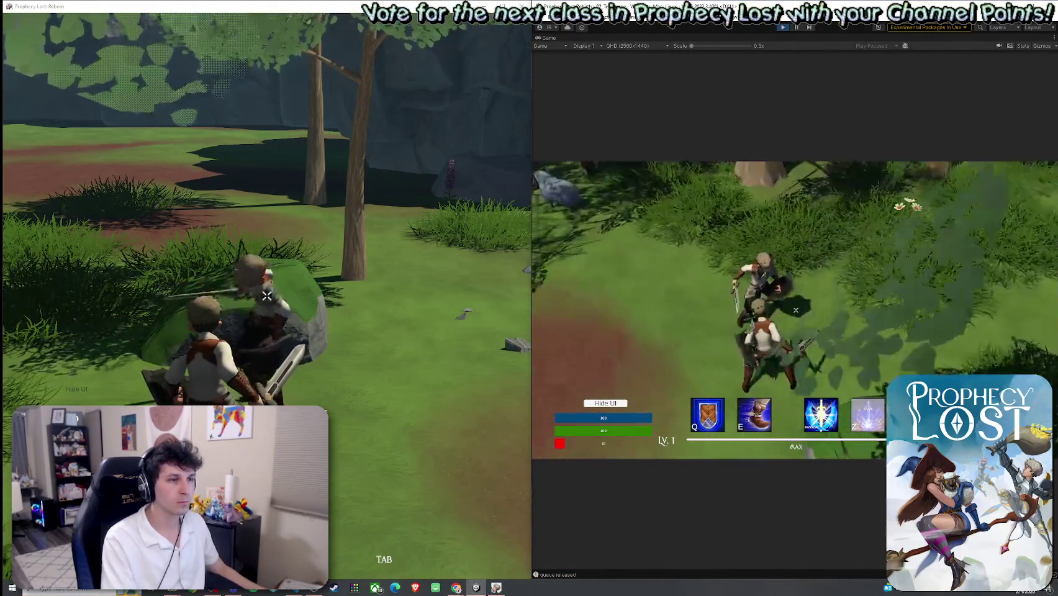
Attack the forest enemies with slashes, thrusts and spin-ring sword attacks in the maximized Game view
{"action": "left_click", "coordinate": [796, 310]}
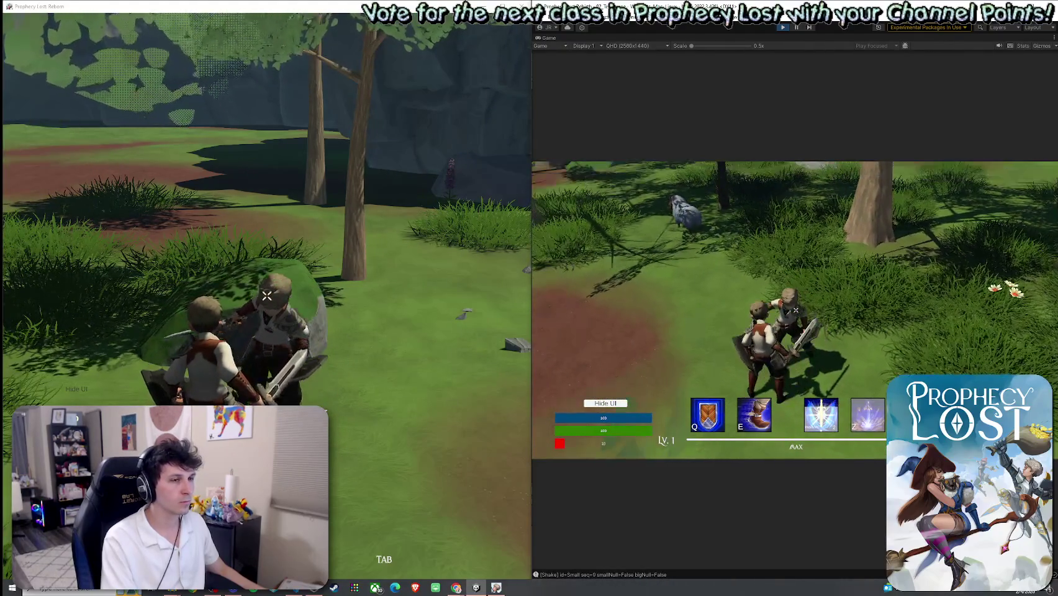
{"action": "left_click", "coordinate": [796, 310]}
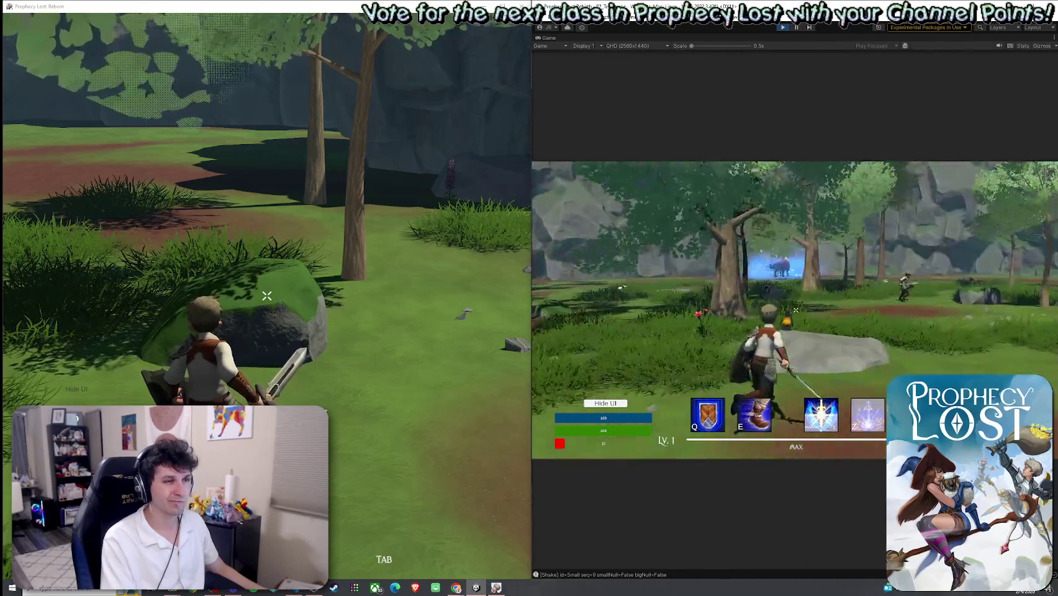
{"action": "left_click", "coordinate": [796, 309]}
{"action": "left_click", "coordinate": [796, 310]}
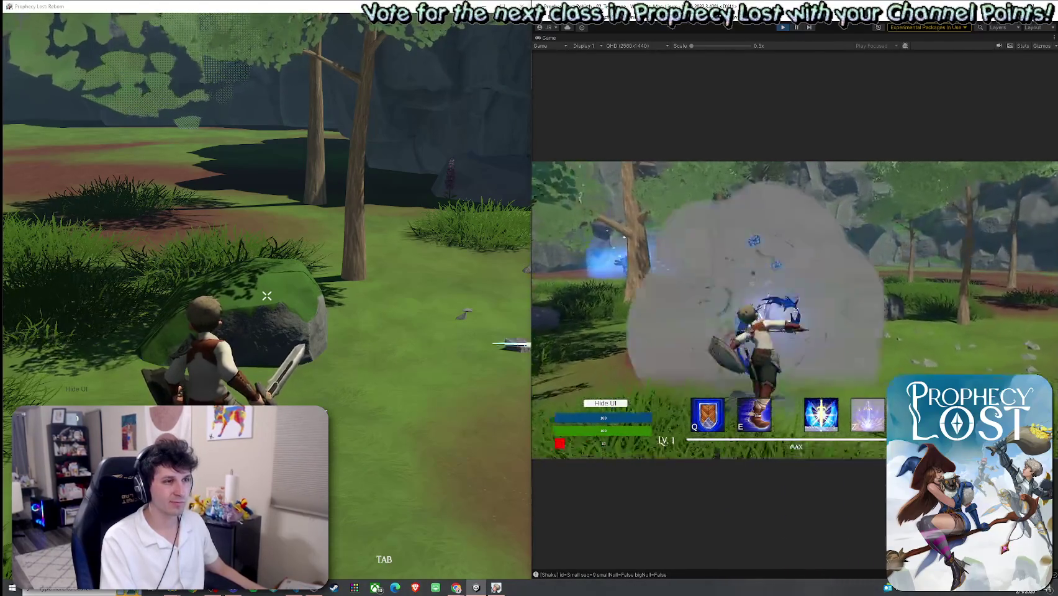
{"action": "left_click", "coordinate": [796, 310]}
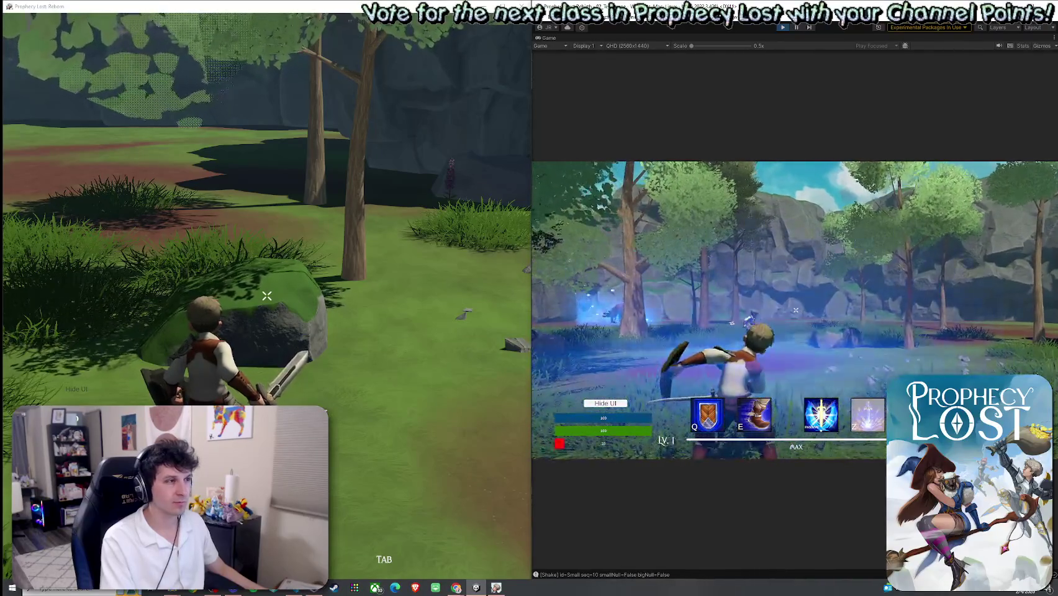
{"action": "left_click", "coordinate": [795, 310]}
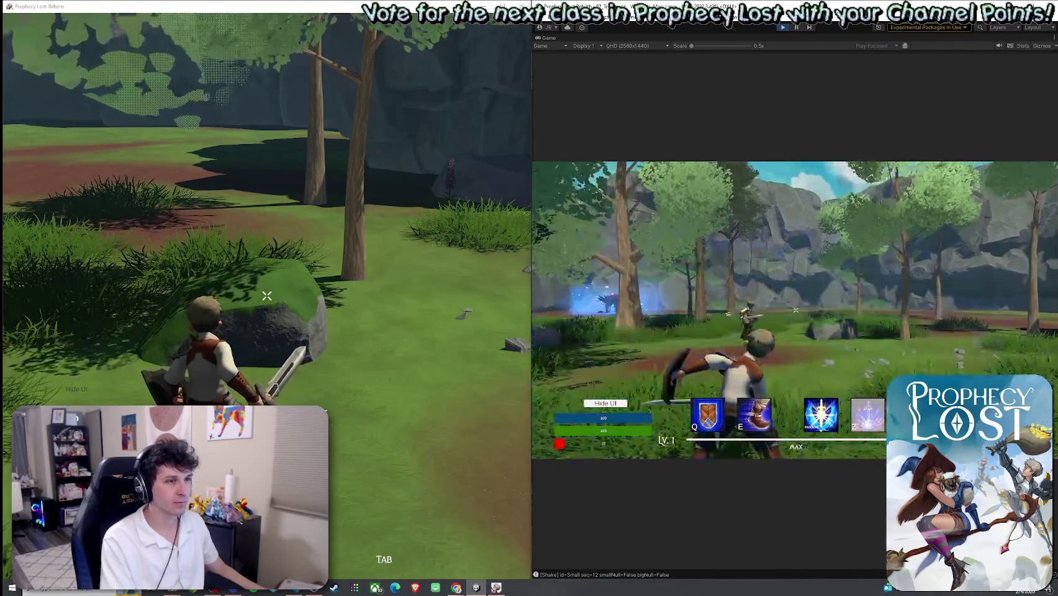
{"action": "left_click", "coordinate": [796, 310]}
{"action": "left_click", "coordinate": [796, 310]}
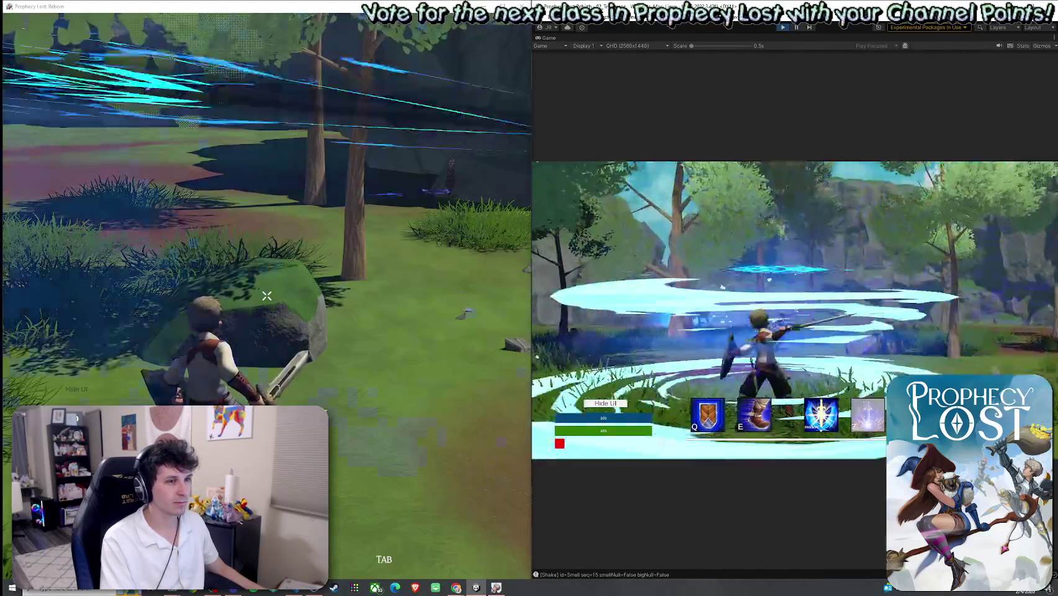
{"action": "left_click", "coordinate": [795, 310]}
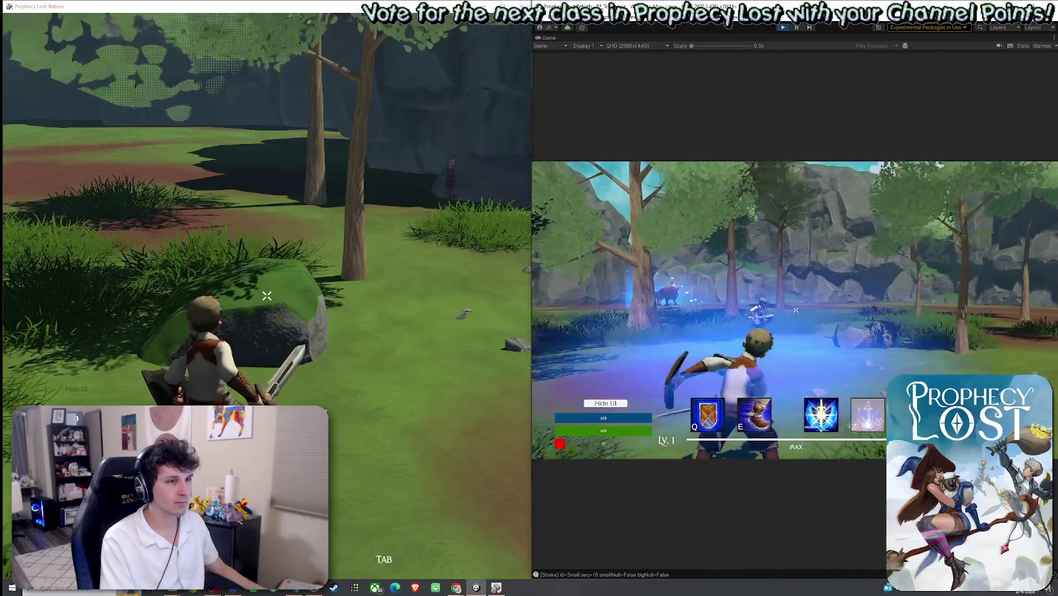
{"action": "left_click", "coordinate": [796, 310]}
{"action": "left_click", "coordinate": [796, 310]}
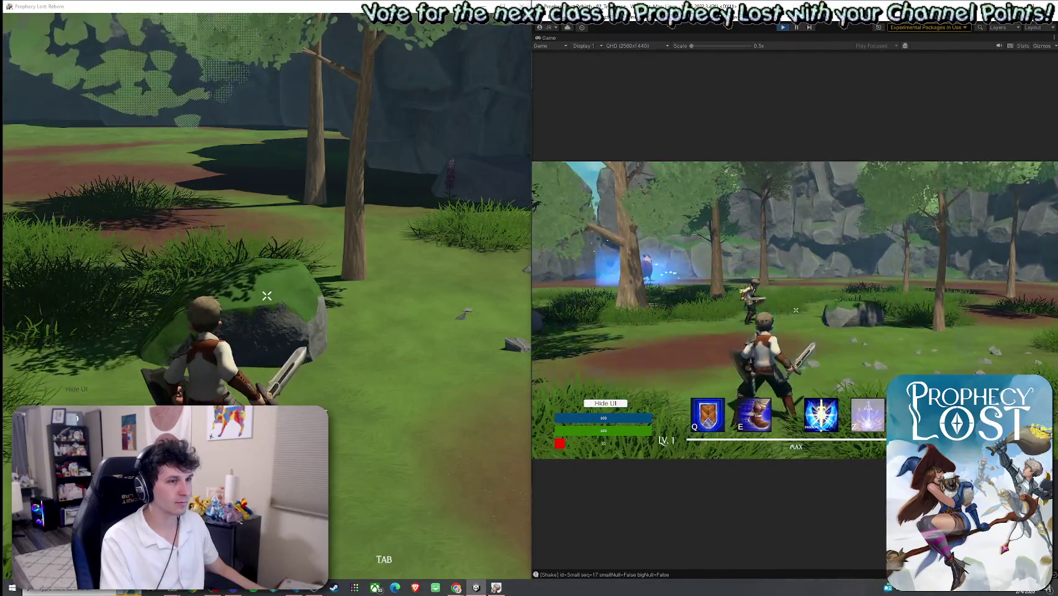
Raise the shield to block, then close the game to end the play session
{"action": "right_click", "coordinate": [796, 309]}
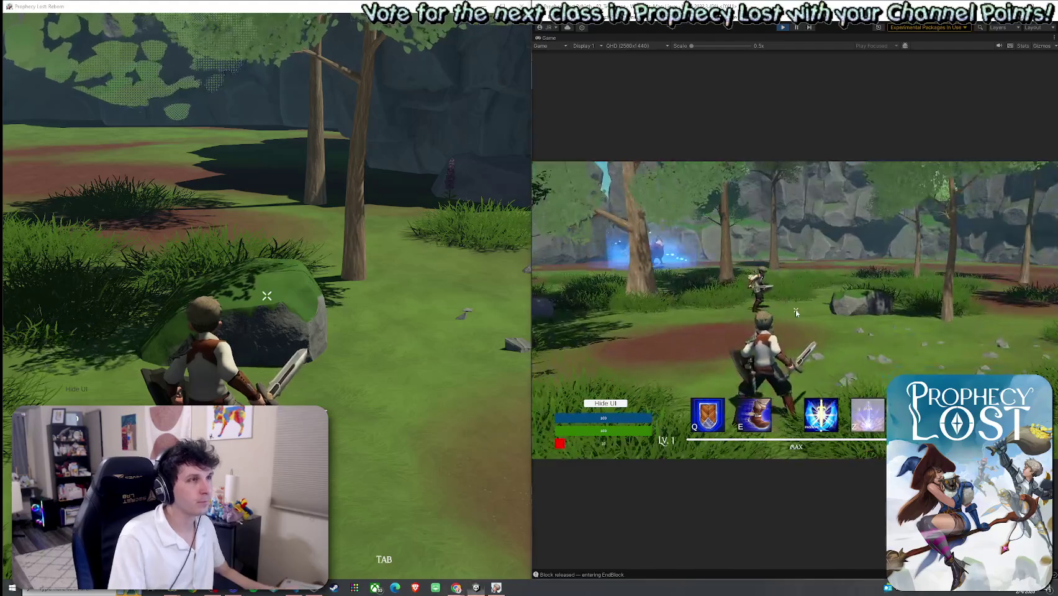
{"action": "key", "text": "super"}
{"action": "key", "text": "alt+F4"}
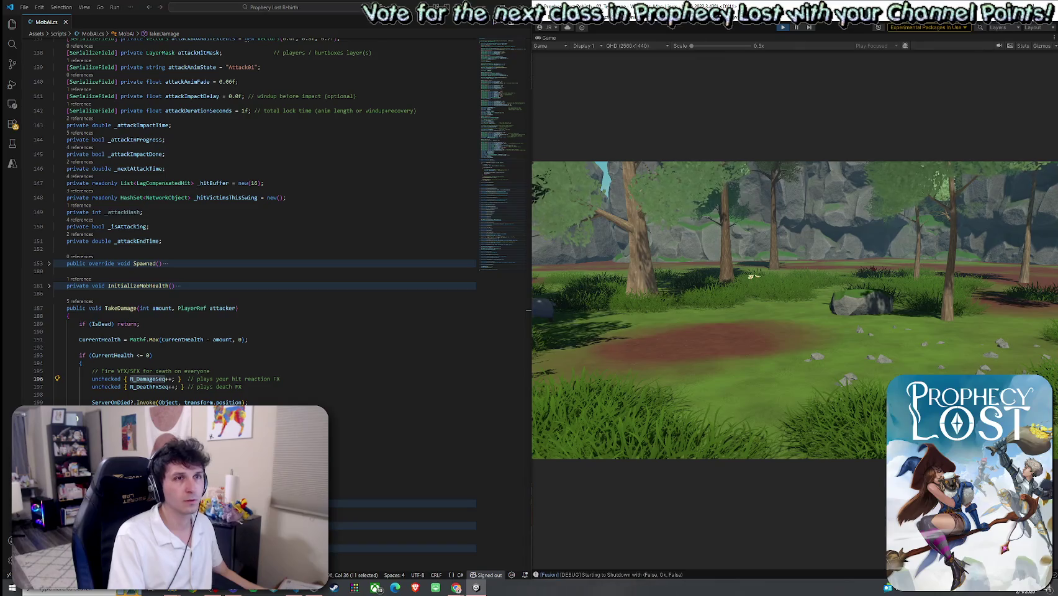
Maximize Unity, exit Play mode, clear the Console and save the current scene
{"action": "key", "text": "super+Up"}
{"action": "left_click", "coordinate": [519, 26]}
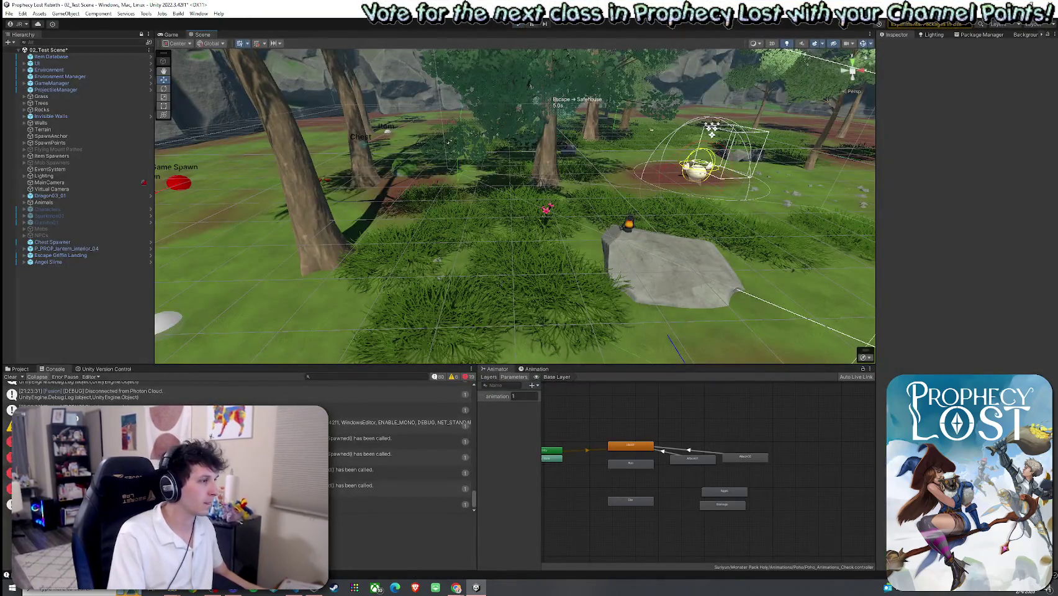
{"action": "left_click", "coordinate": [397, 438]}
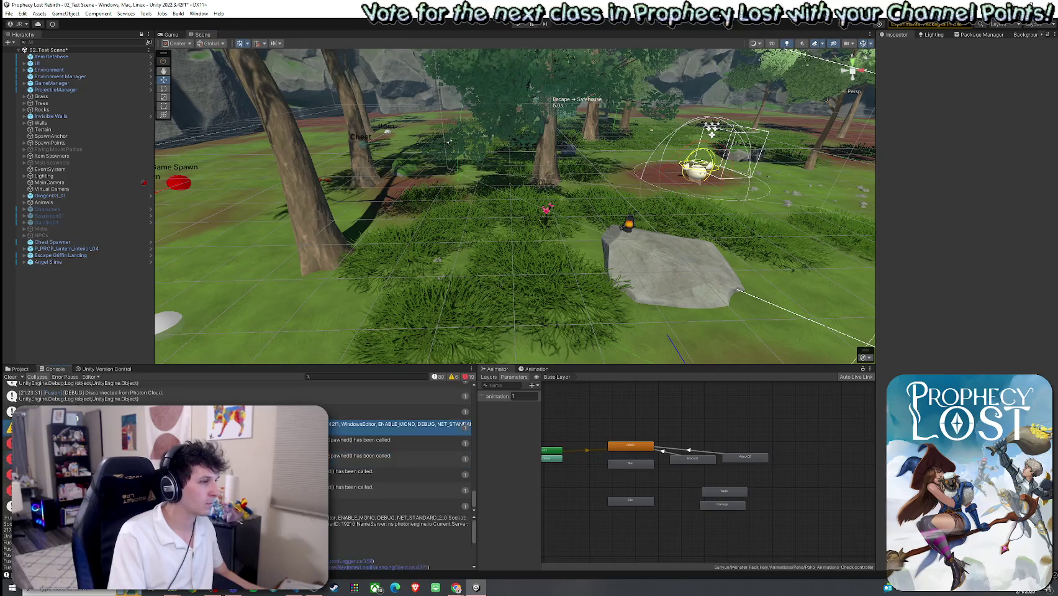
{"action": "left_click", "coordinate": [10, 377]}
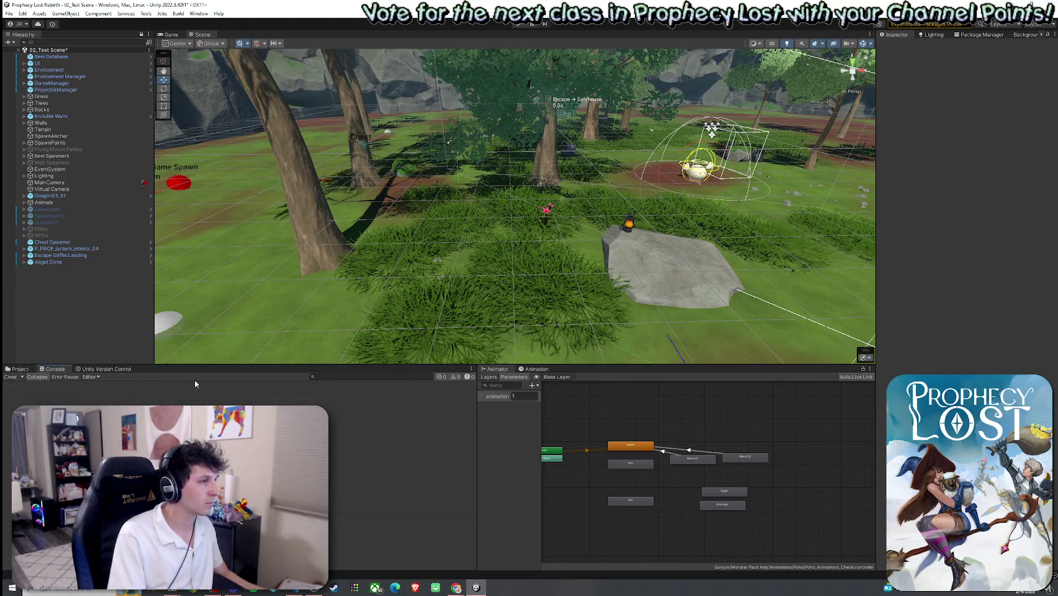
{"action": "left_click_drag", "start_coordinate": [197, 365], "coordinate": [197, 470]}
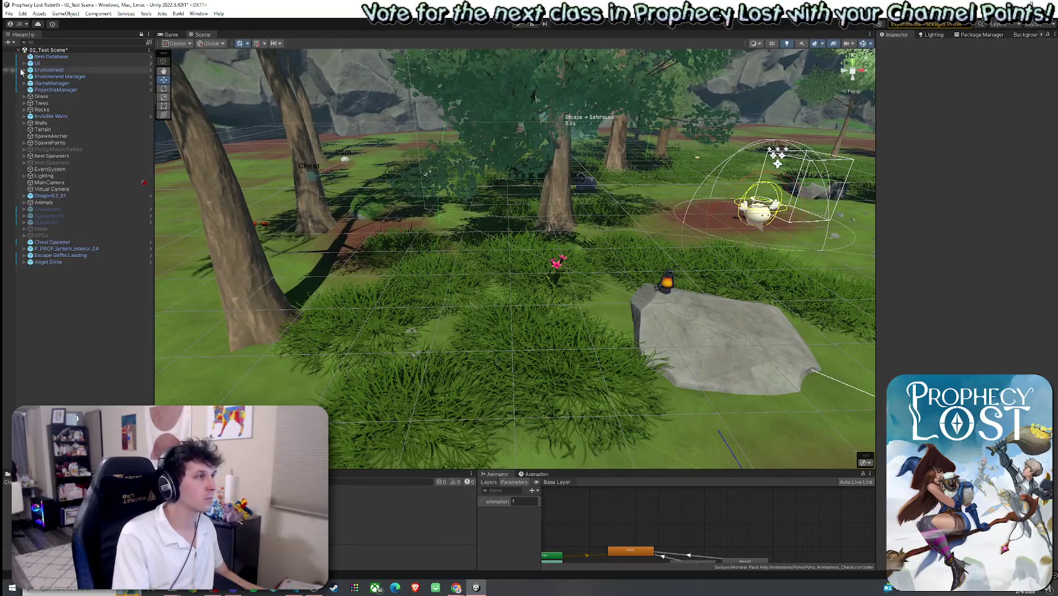
{"action": "left_click", "coordinate": [9, 13]}
{"action": "left_click", "coordinate": [31, 55]}
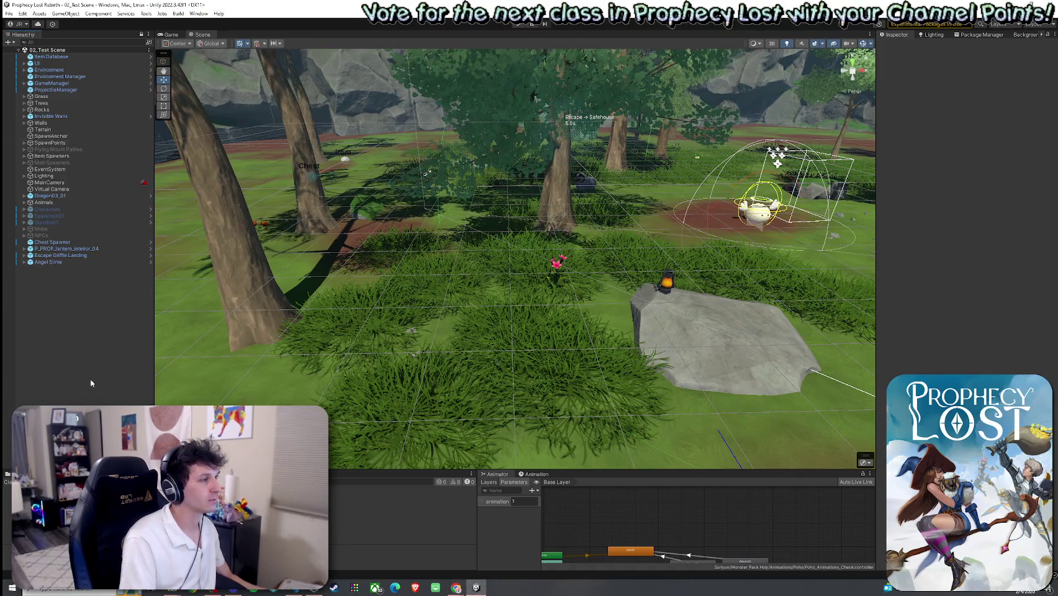
Search the Project for 'poho', filter to scripts and open the Player script
{"action": "left_click", "coordinate": [22, 475]}
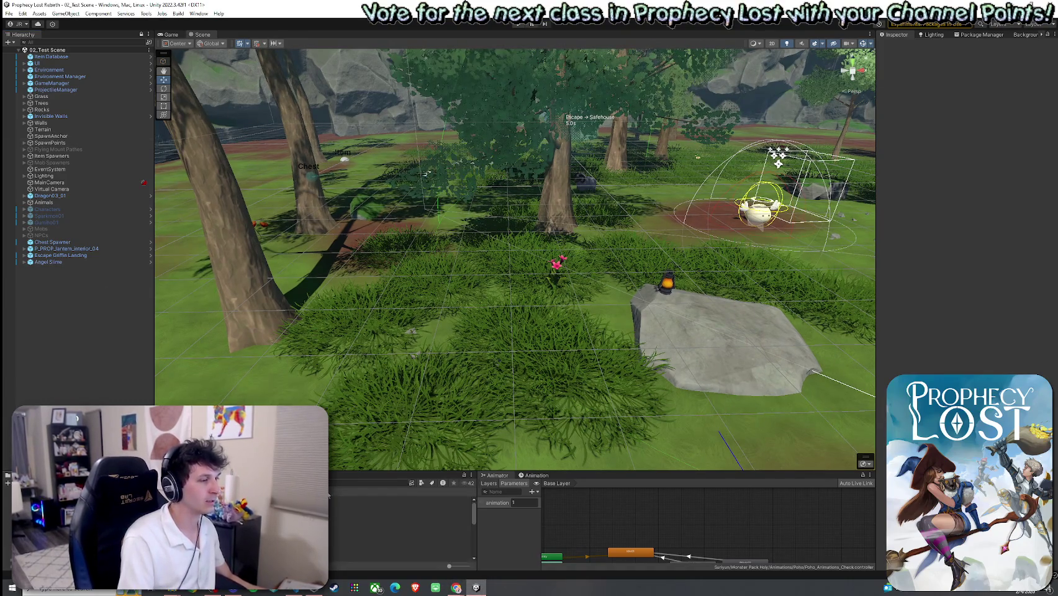
{"action": "type", "text": "poho"}
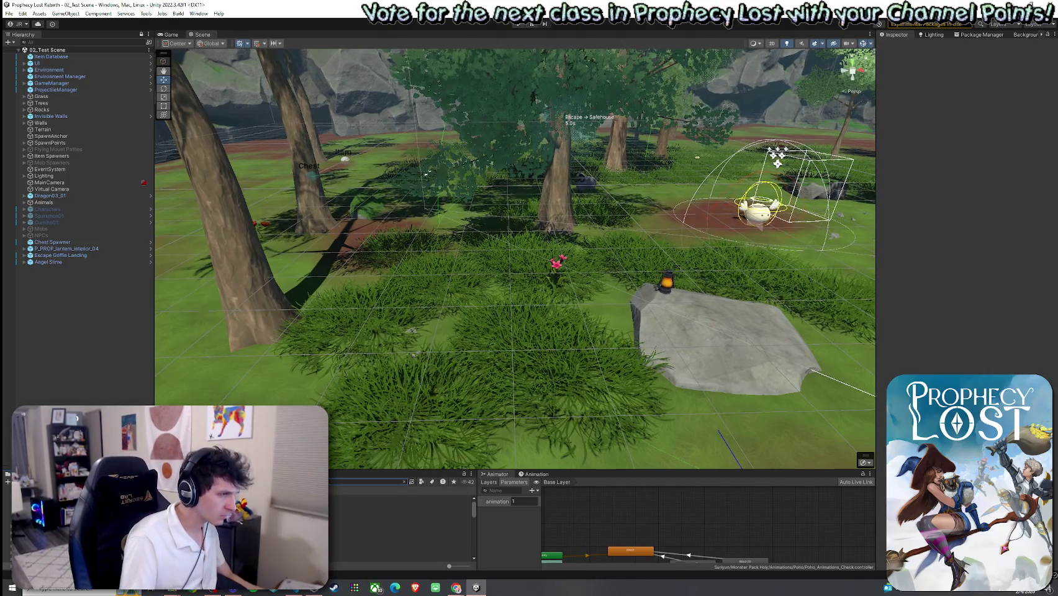
{"action": "left_click_drag", "start_coordinate": [621, 472], "coordinate": [621, 400]}
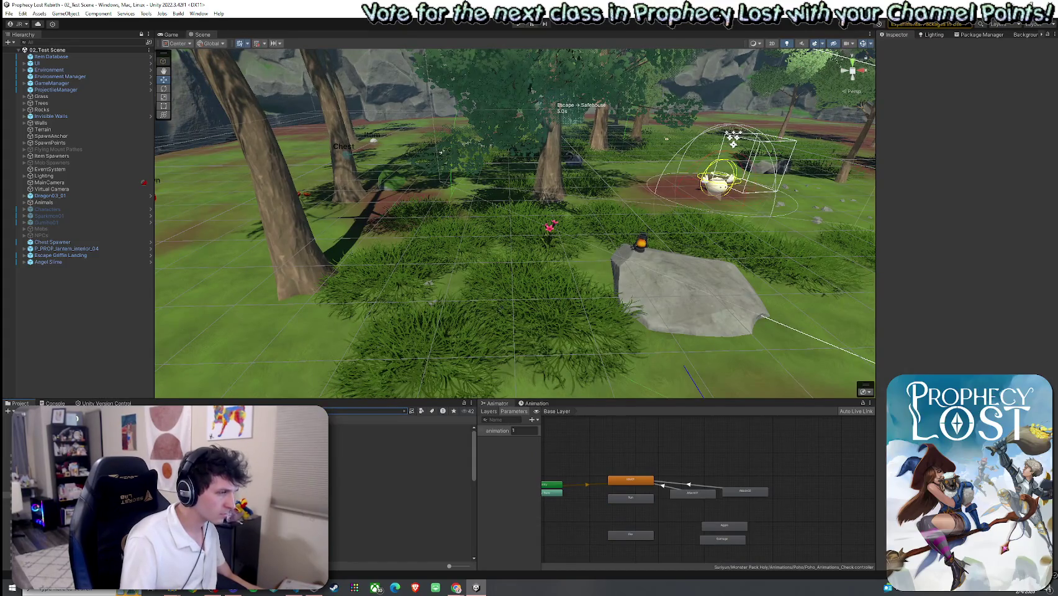
{"action": "left_click", "coordinate": [422, 411]}
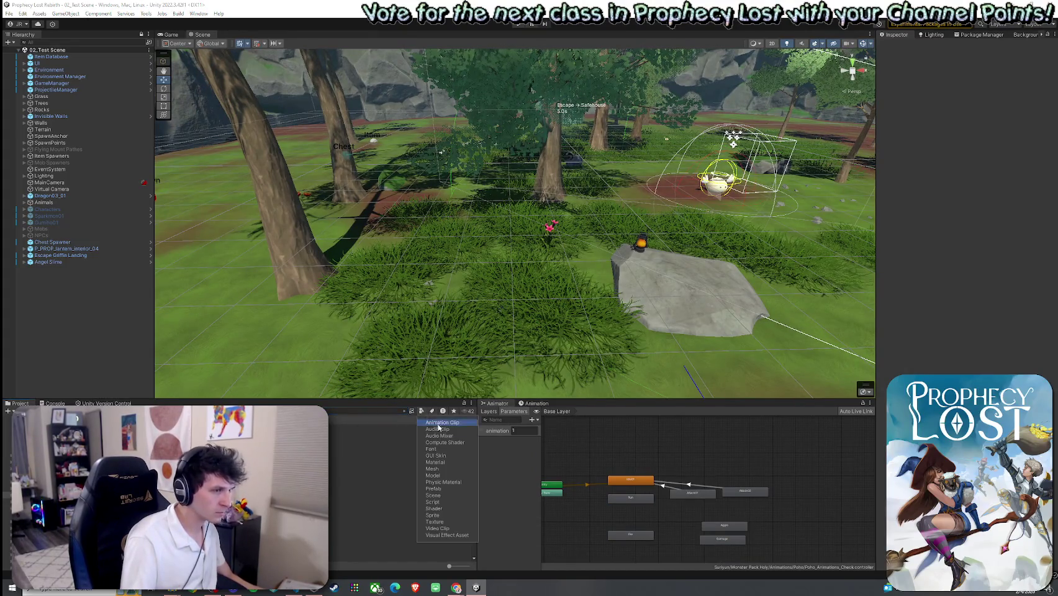
{"action": "left_click", "coordinate": [442, 503]}
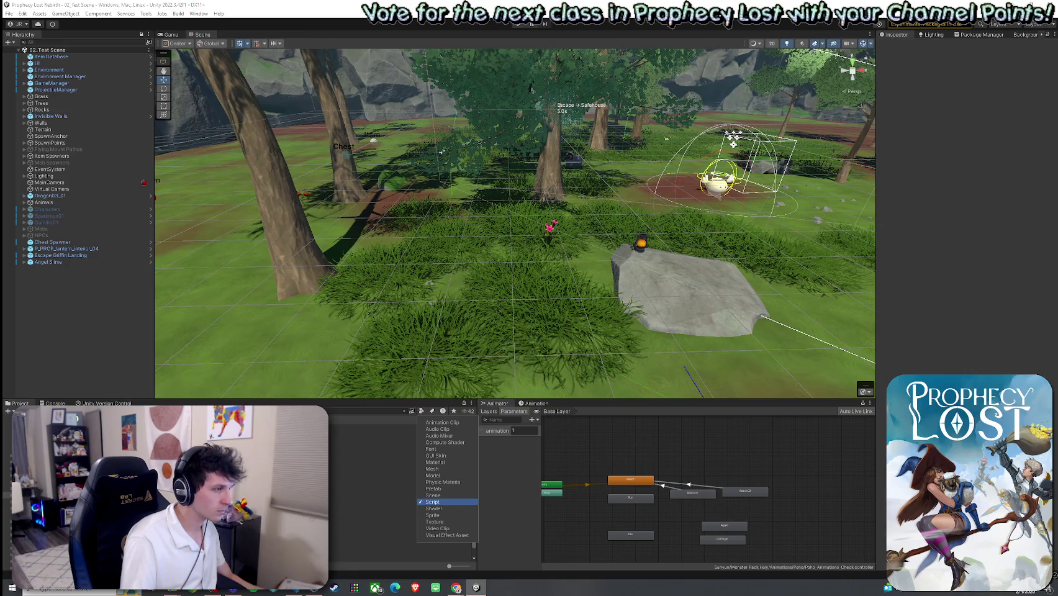
{"action": "left_click", "coordinate": [401, 507]}
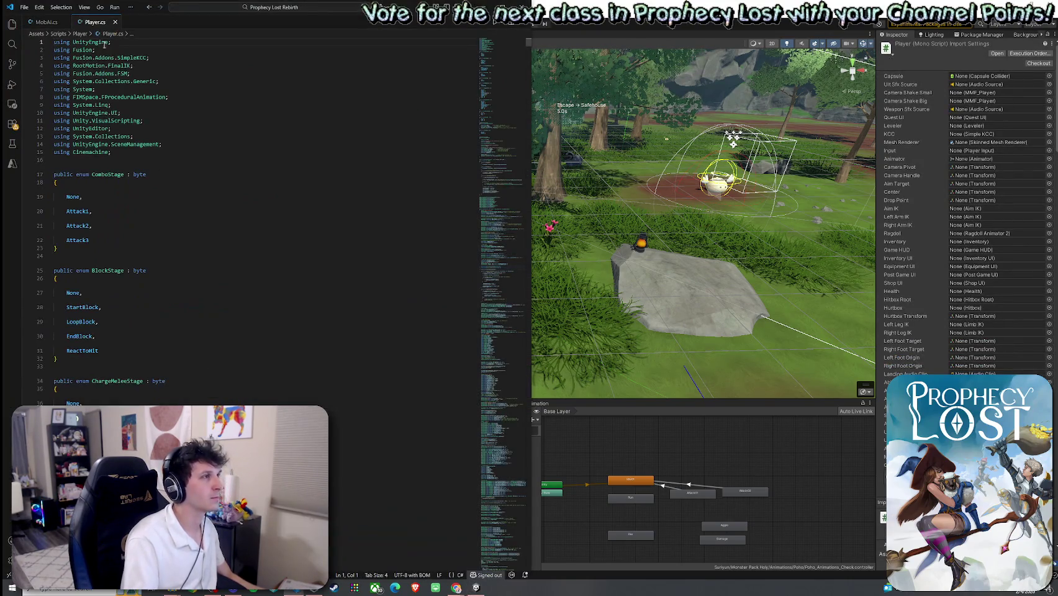
{"action": "right_click", "coordinate": [104, 43]}
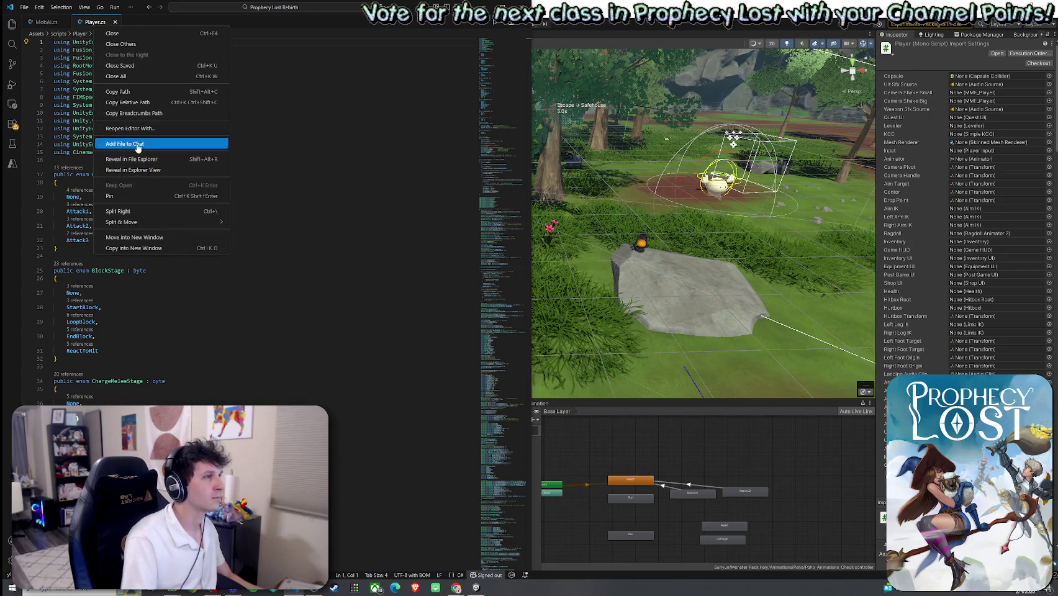
Close the Player.cs tab context menu and scroll down through the file's enums
{"action": "left_click", "coordinate": [230, 200]}
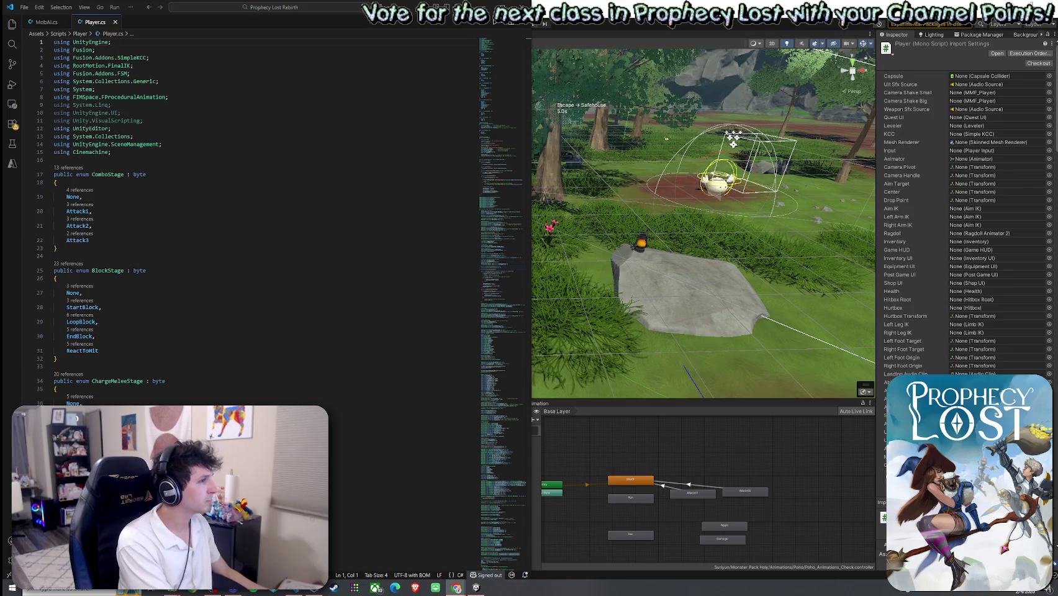
{"action": "scroll", "coordinate": [203, 277], "scroll_direction": "down", "scroll_amount": 11}
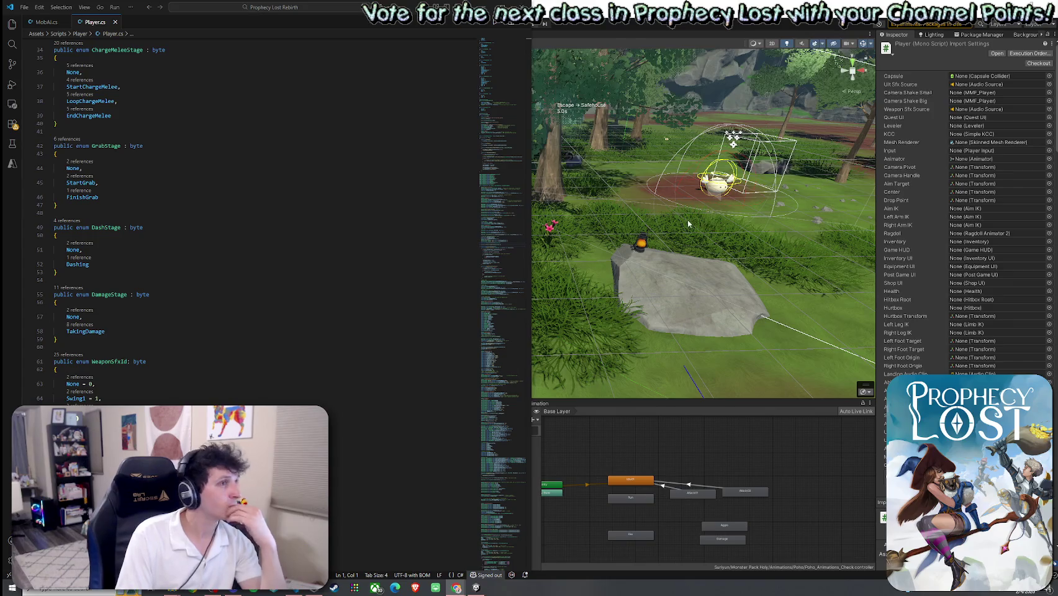
Run Fold All on Player.cs from the command palette and scroll down to the Player class
{"action": "left_click", "coordinate": [614, 37]}
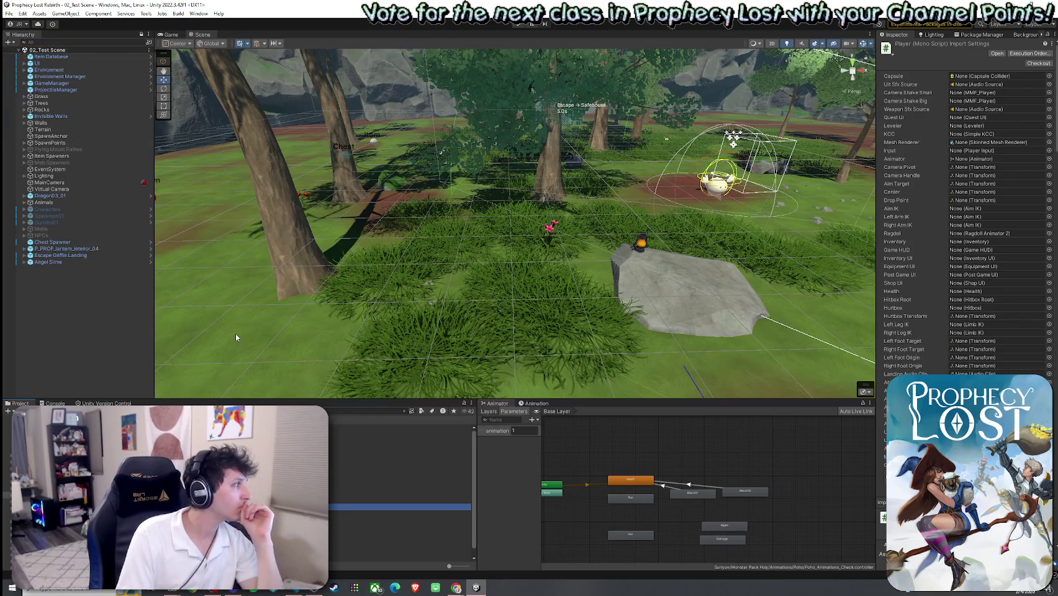
{"action": "left_click", "coordinate": [305, 593]}
{"action": "scroll", "coordinate": [308, 382], "scroll_direction": "down", "scroll_amount": 15}
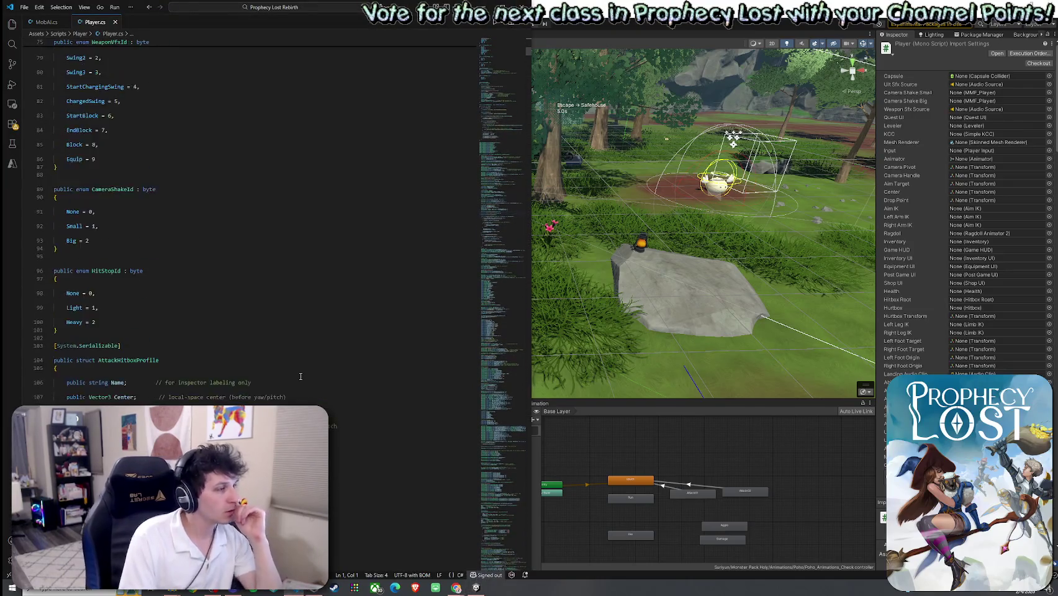
{"action": "scroll", "coordinate": [291, 378], "scroll_direction": "down", "scroll_amount": 4}
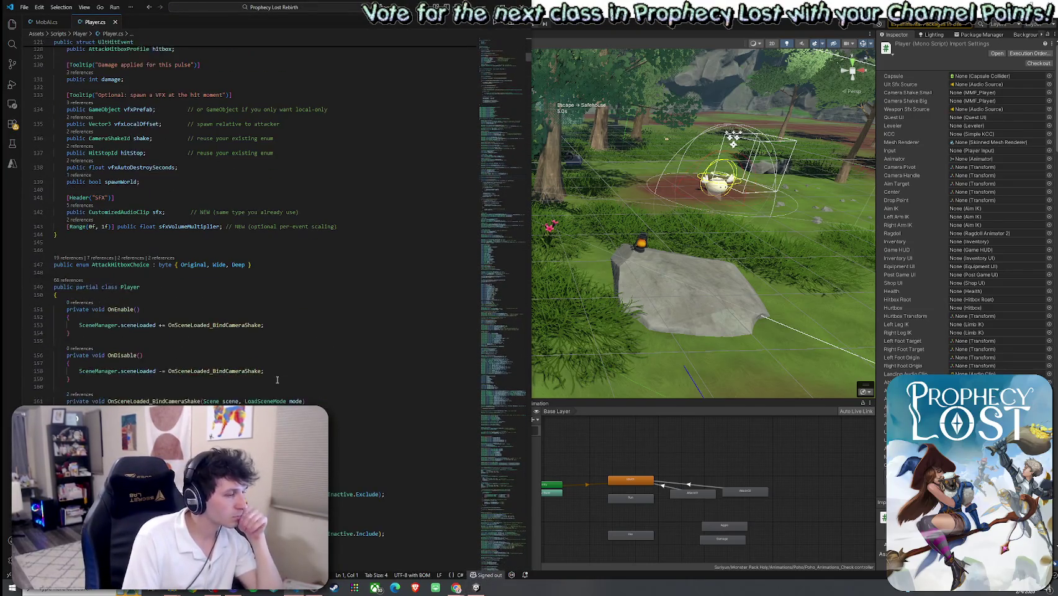
{"action": "left_click", "coordinate": [248, 8]}
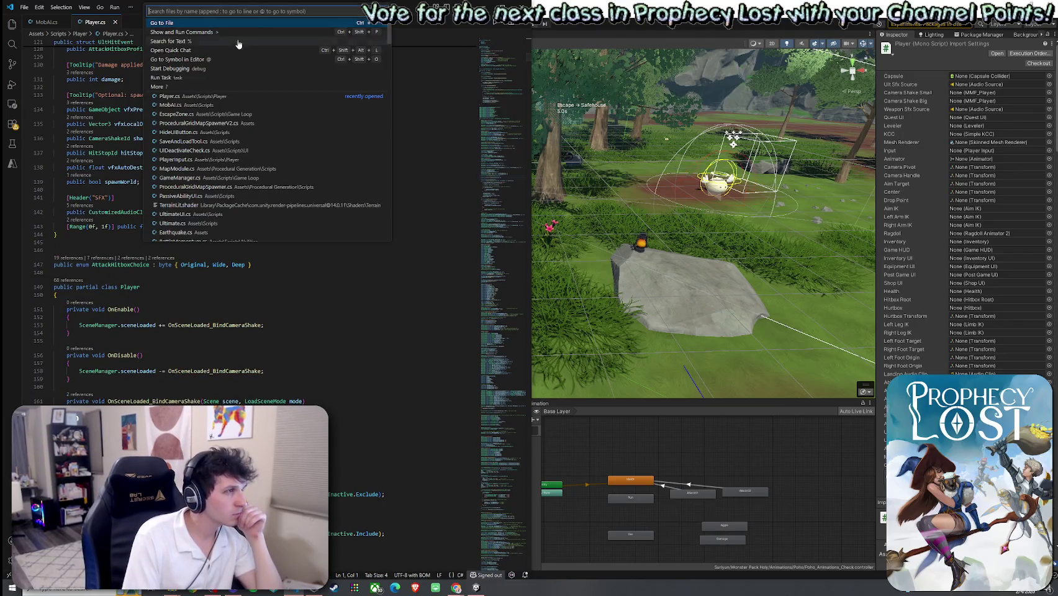
{"action": "left_click", "coordinate": [201, 34]}
{"action": "key", "text": "Return"}
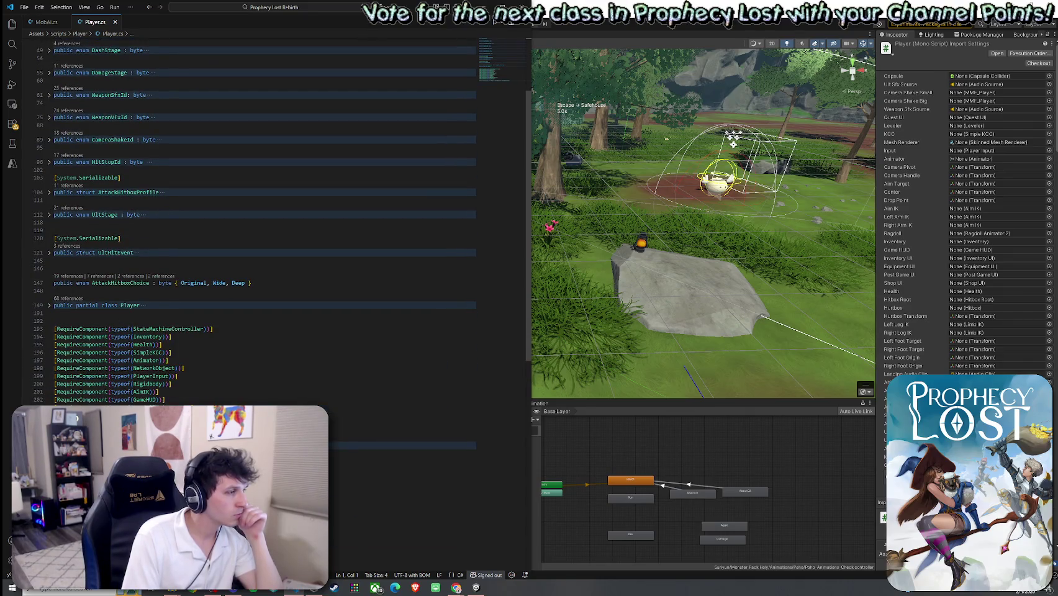
{"action": "scroll", "coordinate": [265, 218], "scroll_direction": "down", "scroll_amount": 6}
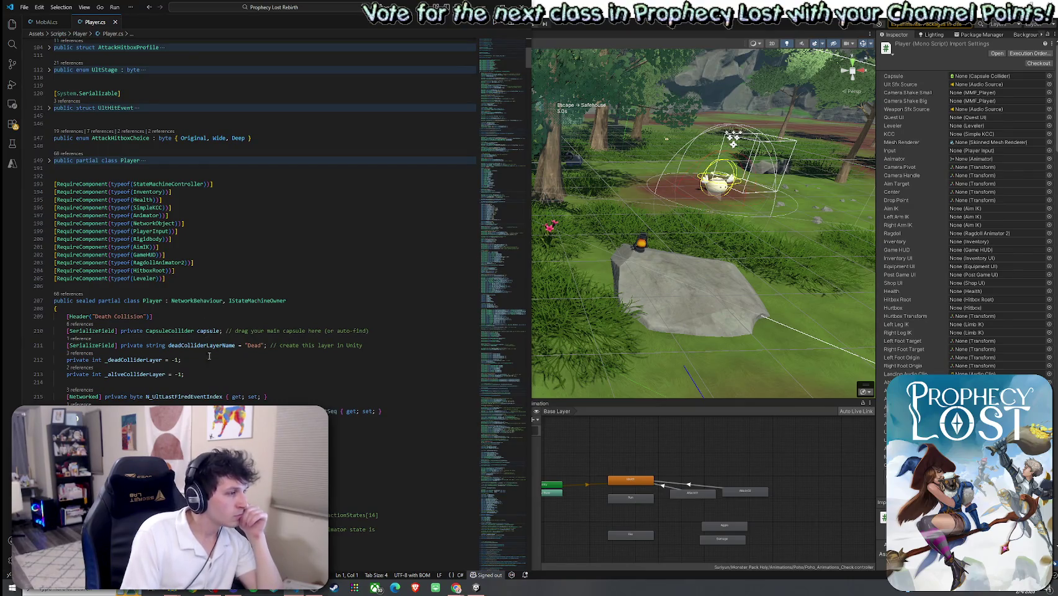
{"action": "left_click", "coordinate": [336, 411]}
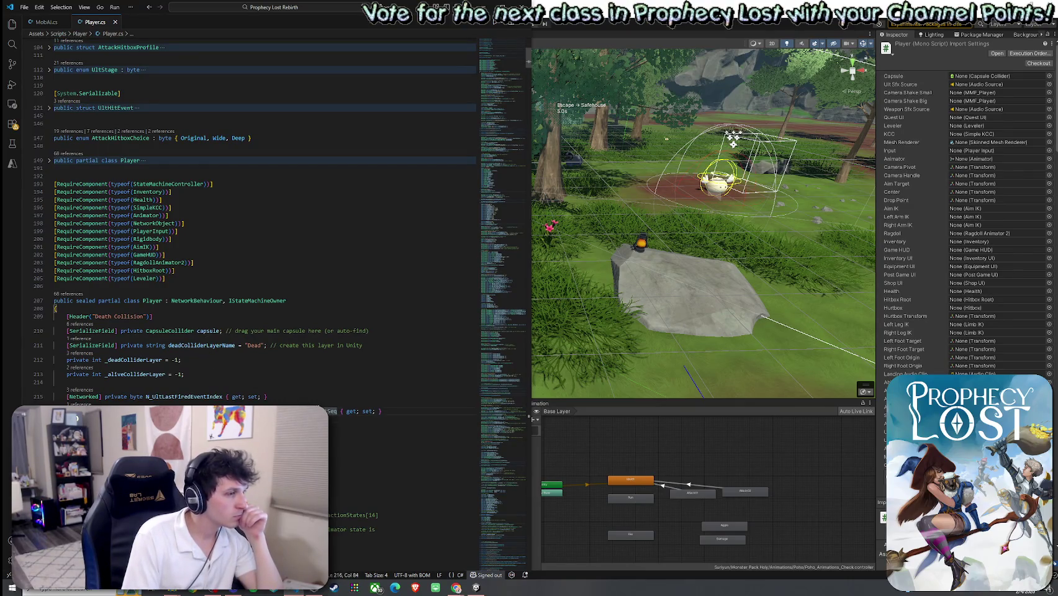
Search Player.cs for 'HandleAttack' and jump to the method definition
{"action": "key", "text": "ctrl+f"}
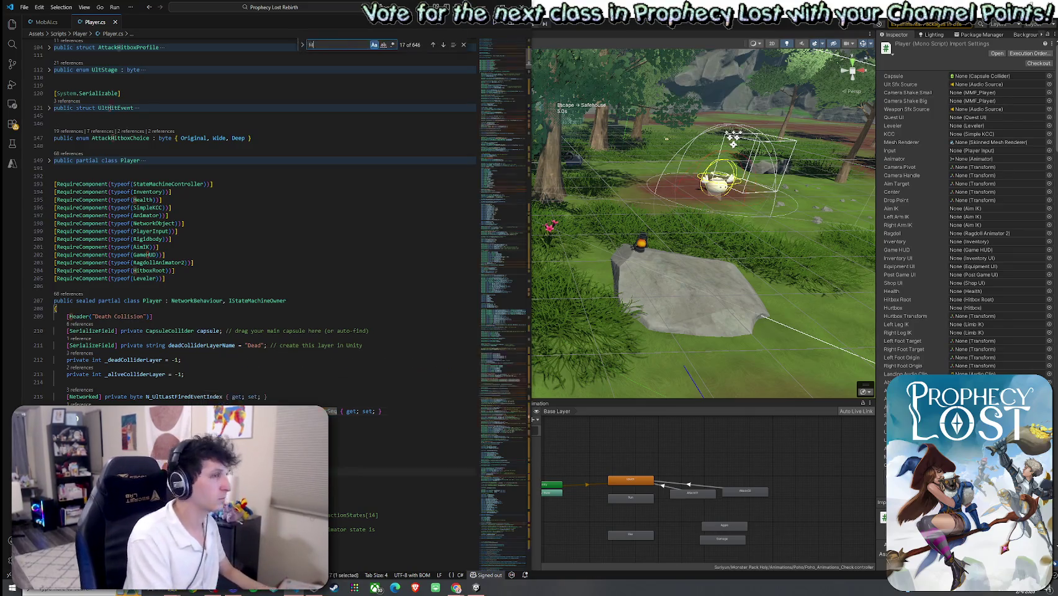
{"action": "type", "text": "HandleAttack"}
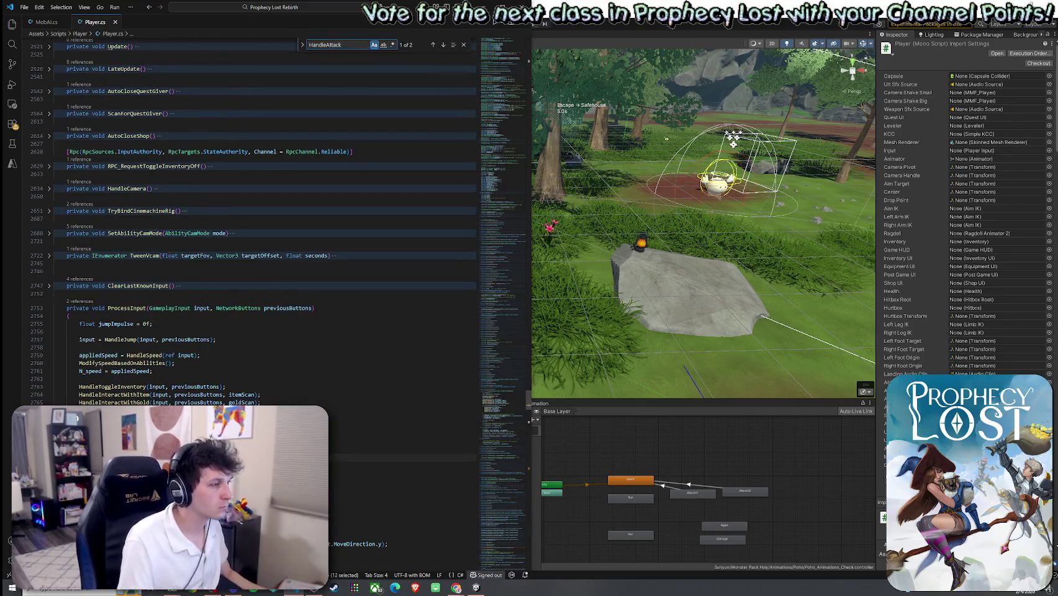
{"action": "key", "text": "shift+F10"}
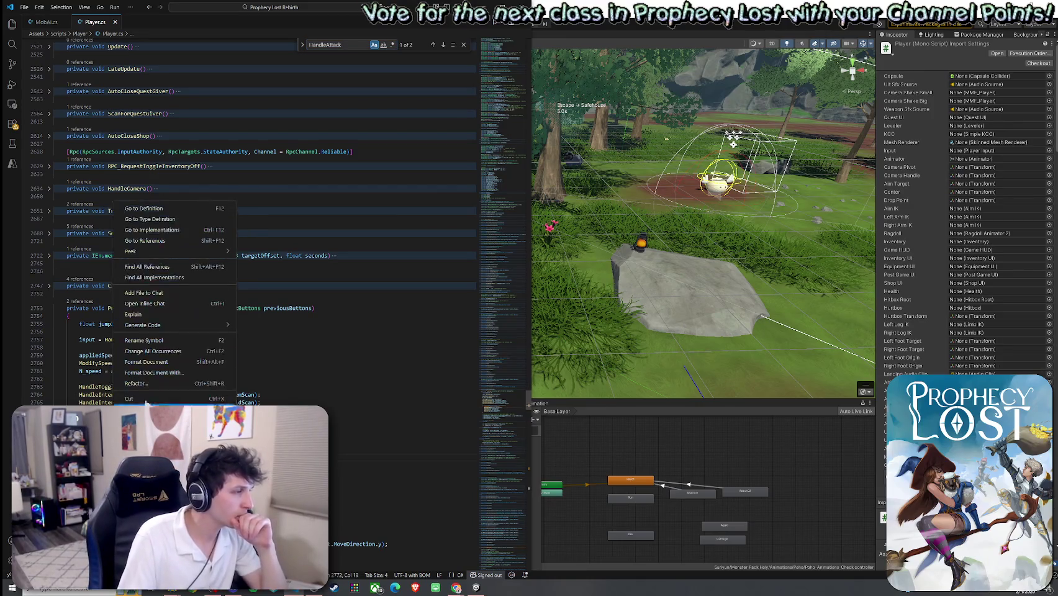
{"action": "left_click", "coordinate": [155, 213]}
Unfold the HandleAttack body, its if blocks, the CurrentComboStage switch and ComboStage.None case
{"action": "left_click", "coordinate": [49, 188]}
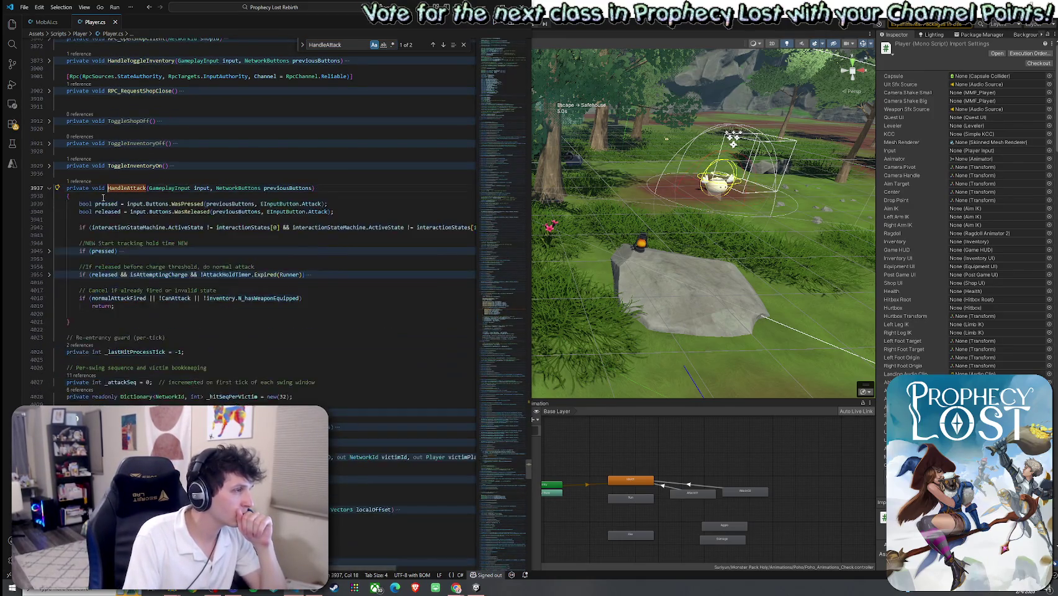
{"action": "left_click", "coordinate": [50, 252]}
{"action": "left_click", "coordinate": [50, 329]}
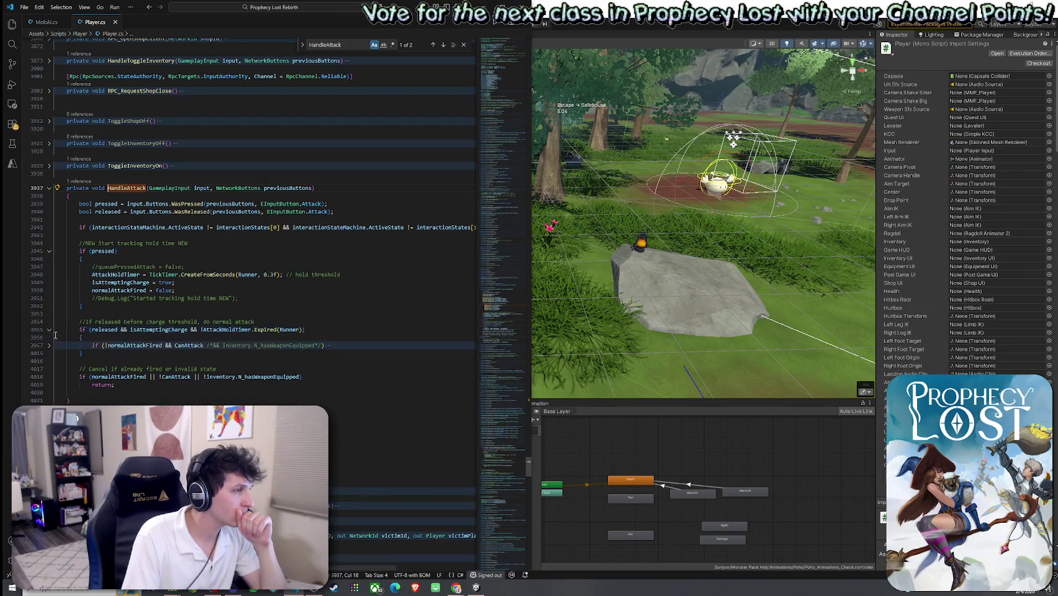
{"action": "left_click", "coordinate": [49, 346]}
{"action": "left_click", "coordinate": [50, 369]}
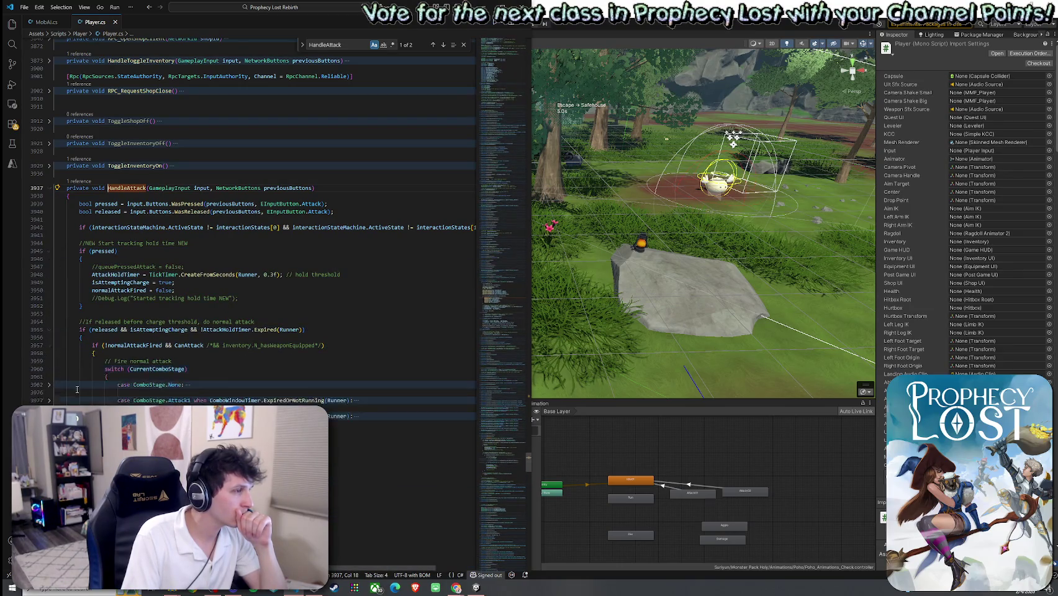
{"action": "left_click", "coordinate": [50, 385]}
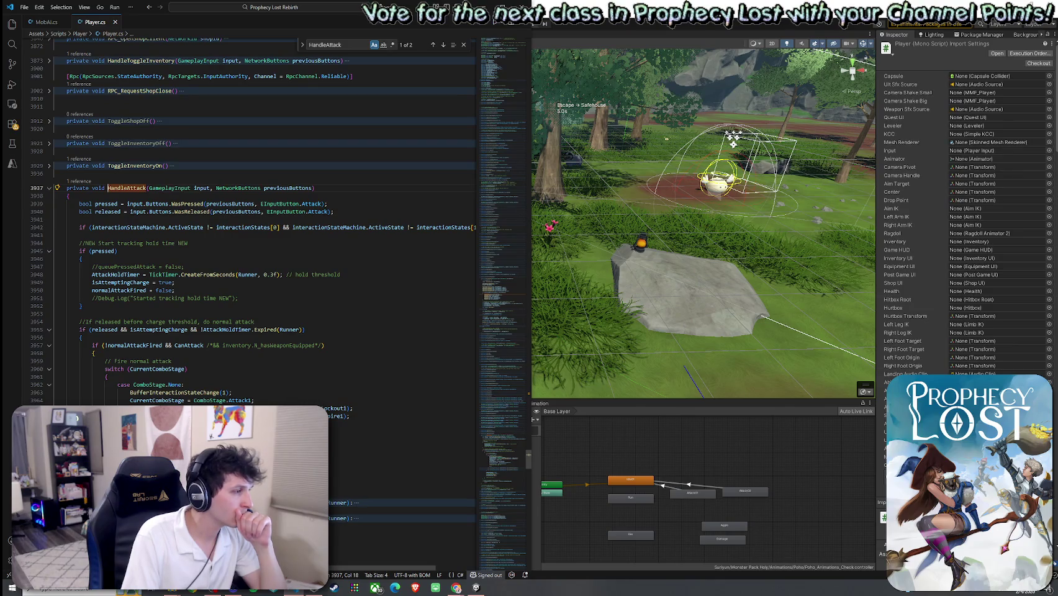
Select _attackSeq on its increment line and open its context menu
{"action": "scroll", "coordinate": [248, 298], "scroll_direction": "down", "scroll_amount": 3}
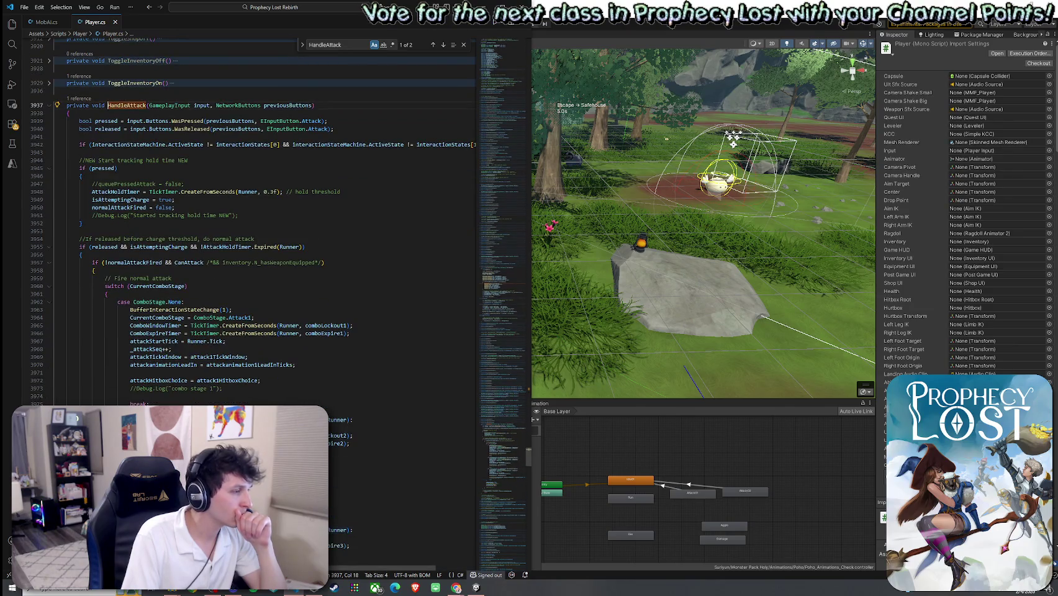
{"action": "left_click", "coordinate": [159, 350]}
{"action": "double_click", "coordinate": [159, 349]}
{"action": "right_click", "coordinate": [159, 350]}
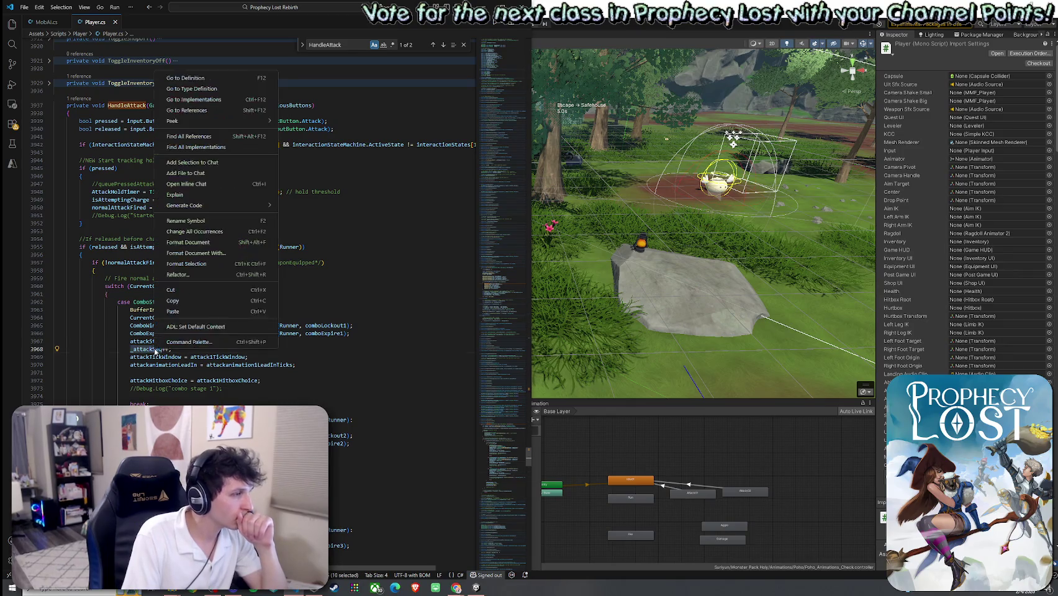
Find all references to _attackSeq, then hide the References sidebar
{"action": "left_click", "coordinate": [205, 136]}
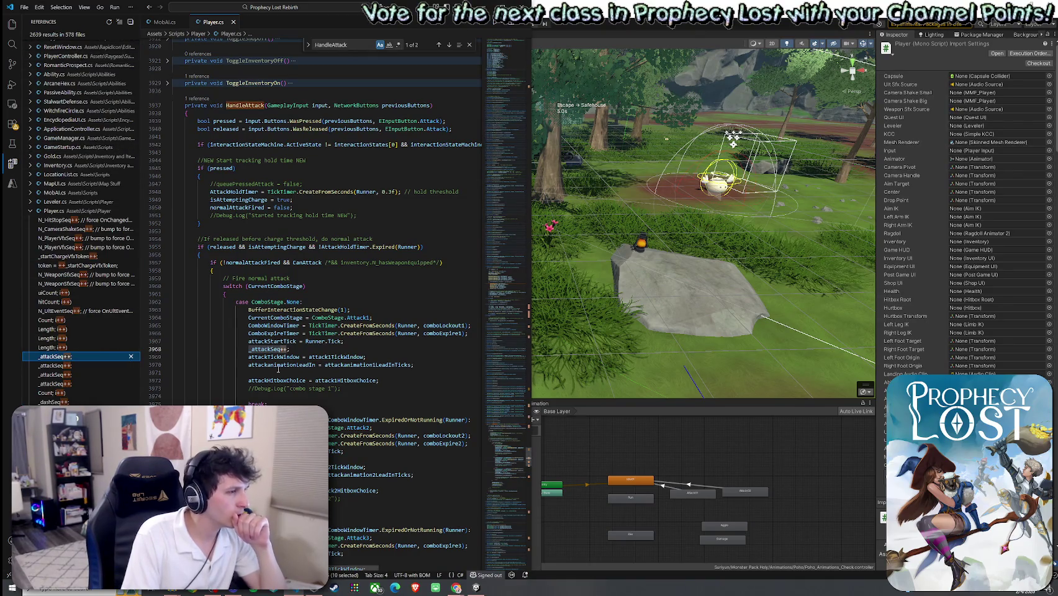
{"action": "left_click", "coordinate": [253, 349]}
{"action": "right_click", "coordinate": [254, 349]}
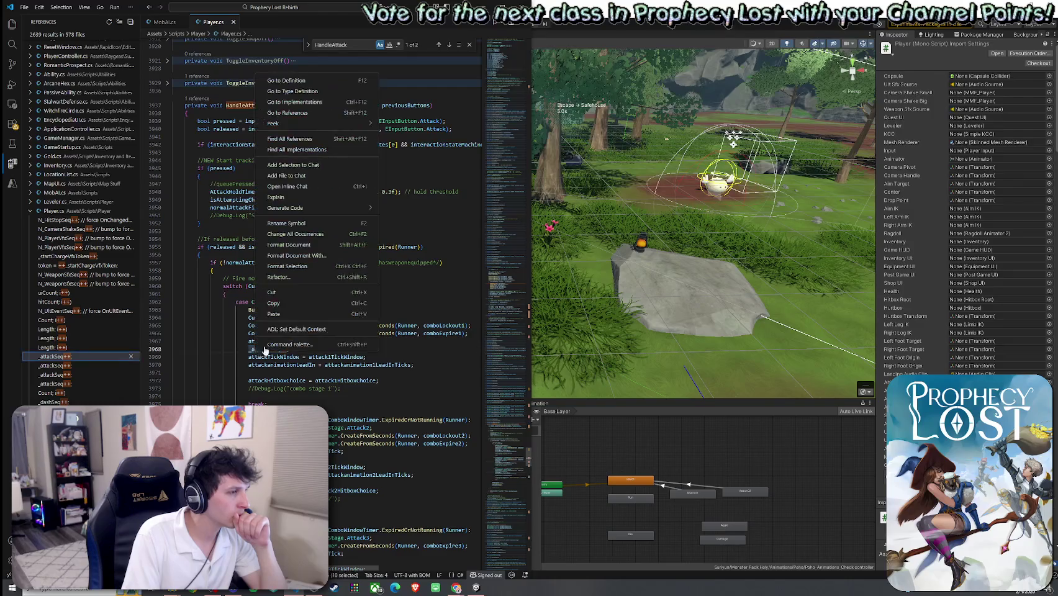
{"action": "left_click", "coordinate": [304, 159]}
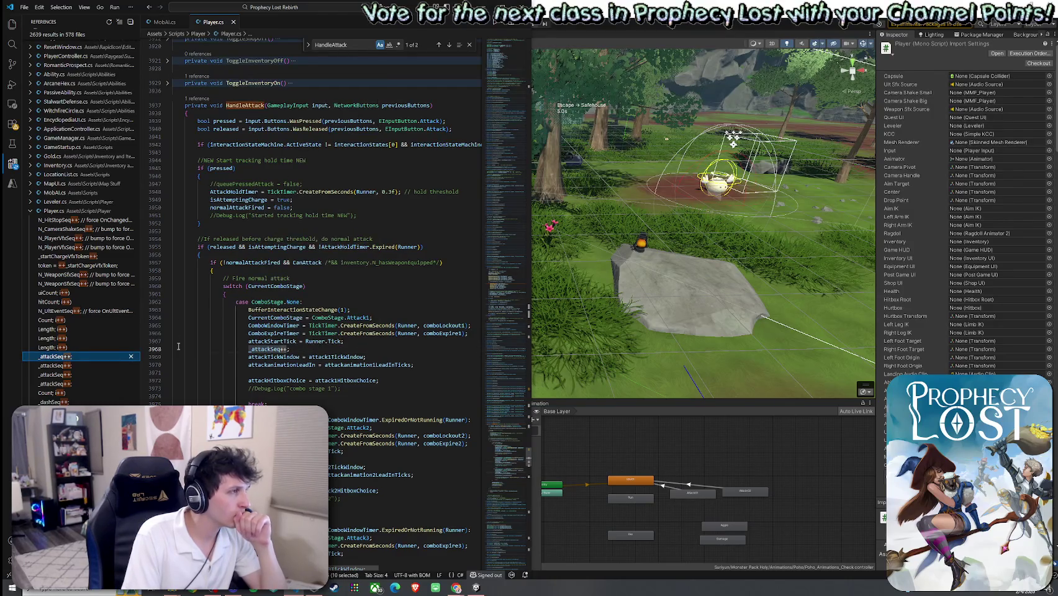
{"action": "left_click", "coordinate": [275, 357]}
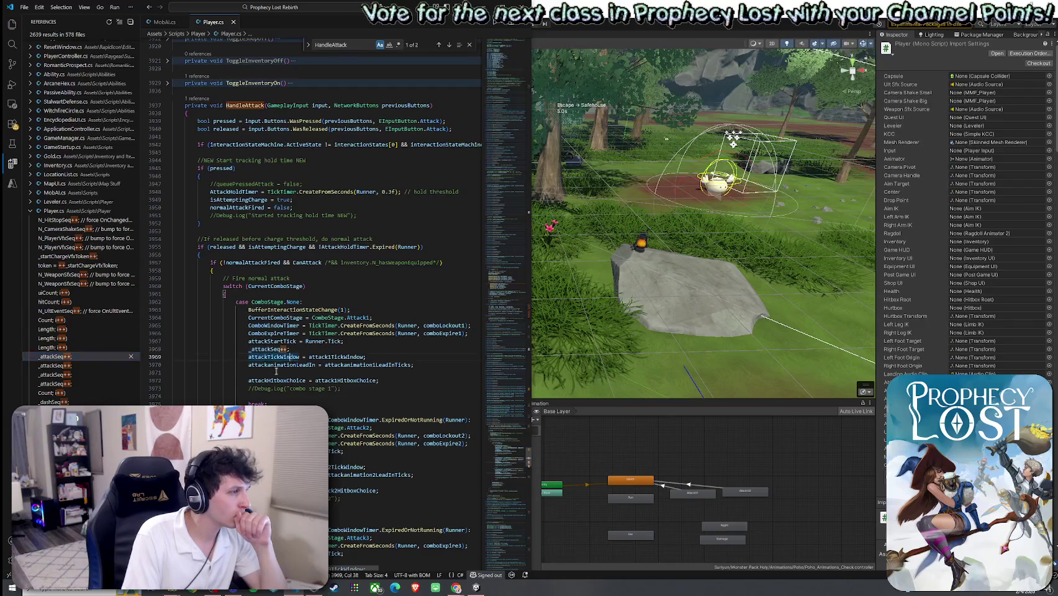
{"action": "key", "text": "ctrl+b"}
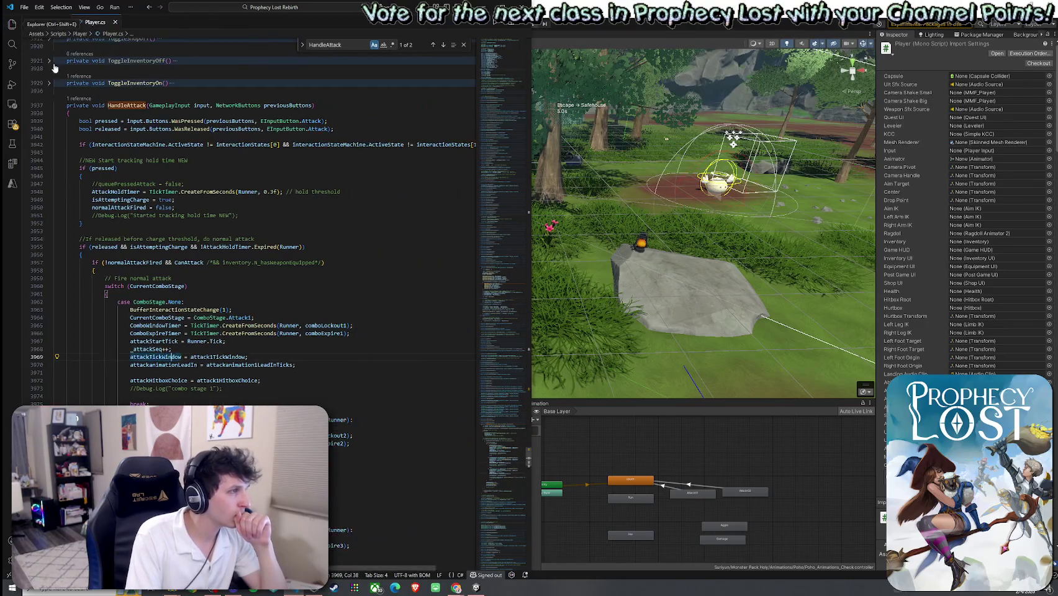
Reopen the _attackSeq references and jump to its uses at lines 3982 and 4078
{"action": "right_click", "coordinate": [147, 350]}
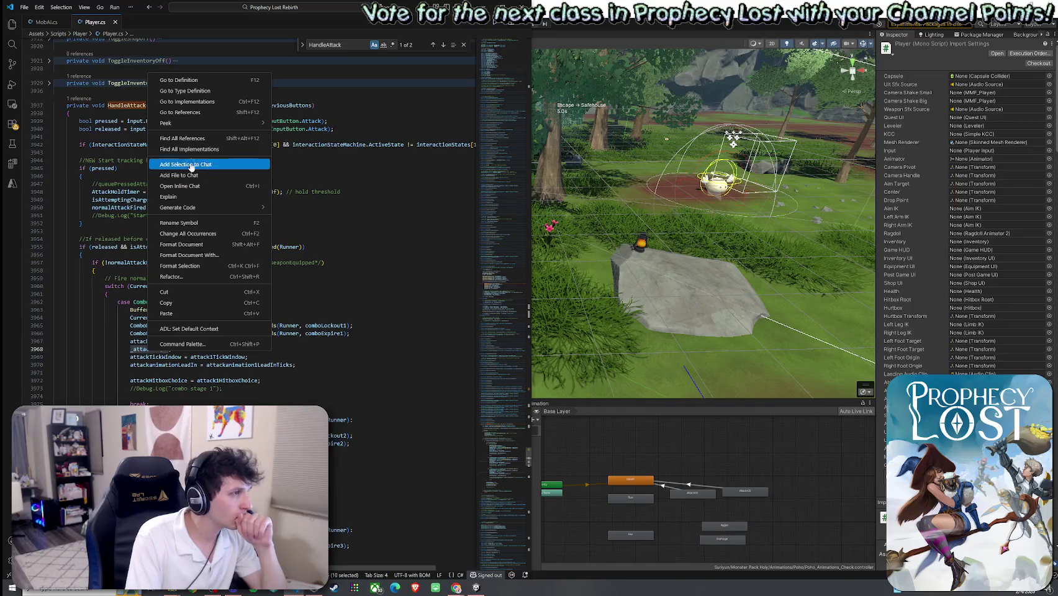
{"action": "left_click", "coordinate": [191, 142]}
{"action": "left_click", "coordinate": [56, 366]}
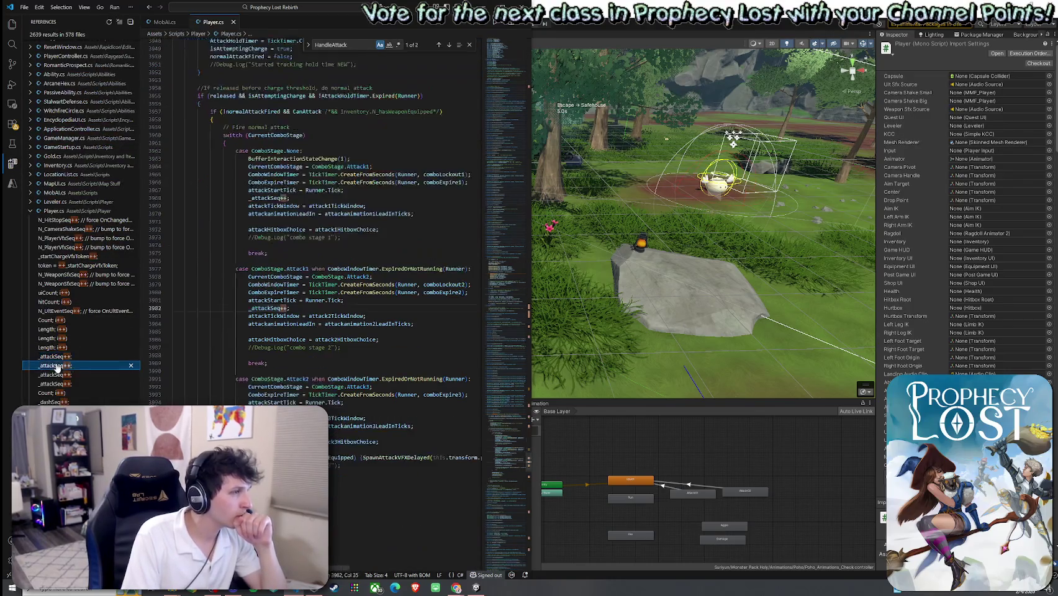
{"action": "left_click", "coordinate": [77, 384]}
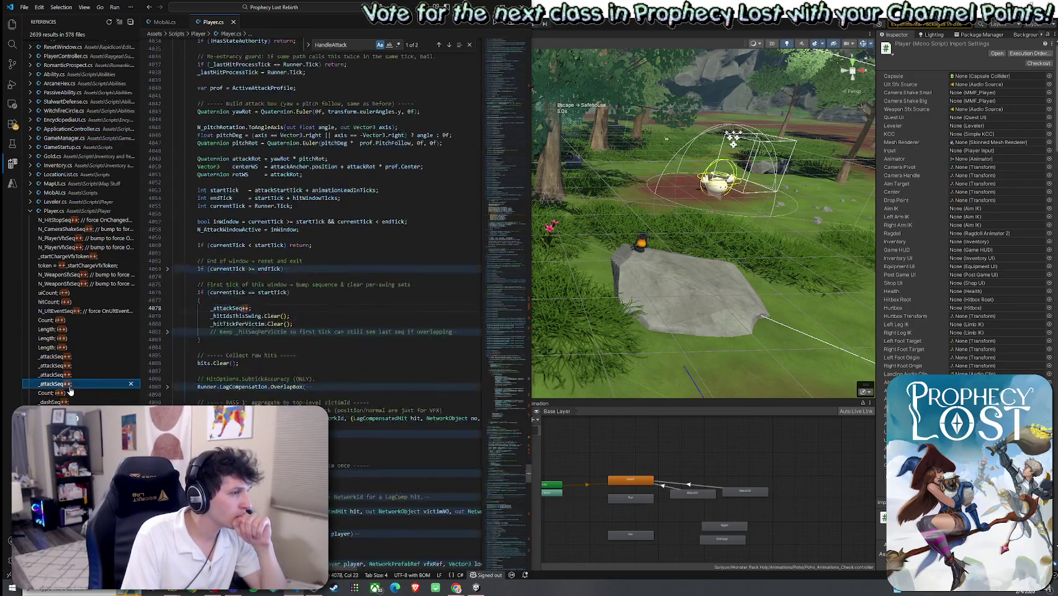
Scroll down to HandleChargedAttack and unfold its method body
{"action": "scroll", "coordinate": [254, 311], "scroll_direction": "up", "scroll_amount": 3}
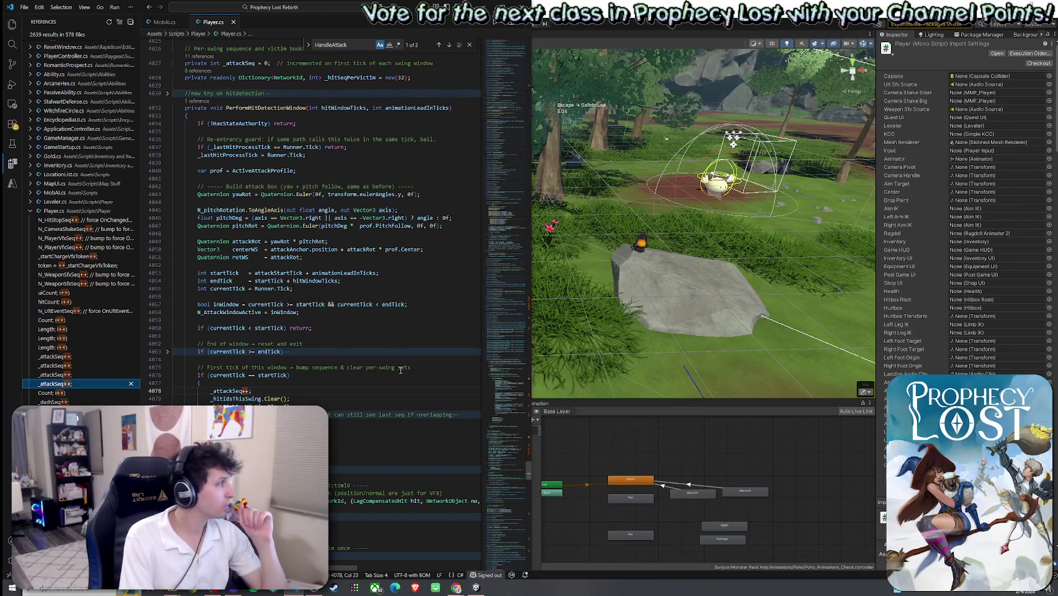
{"action": "scroll", "coordinate": [282, 382], "scroll_direction": "down", "scroll_amount": 5}
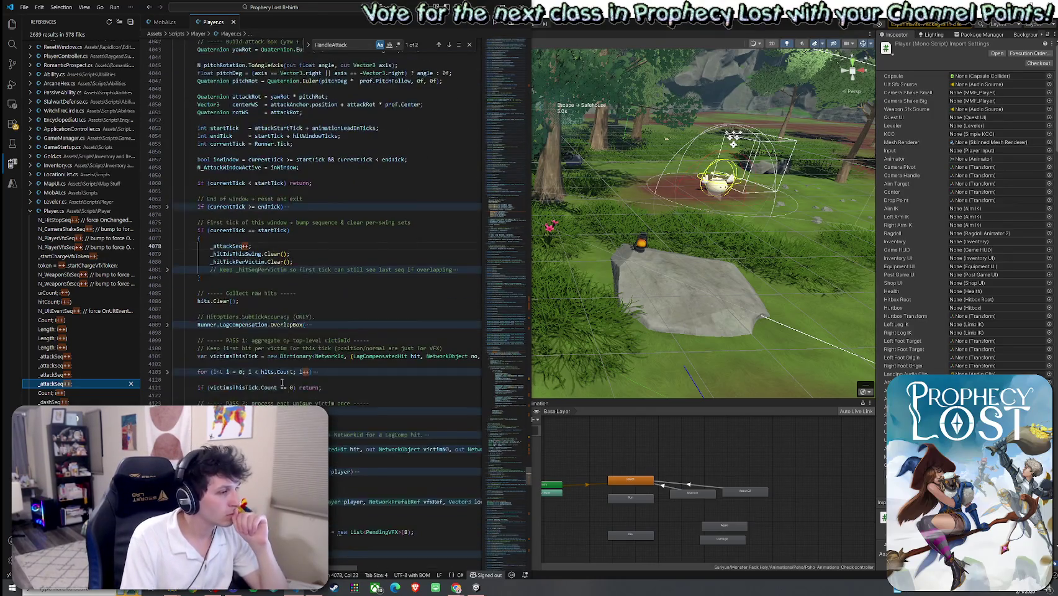
{"action": "scroll", "coordinate": [282, 382], "scroll_direction": "down", "scroll_amount": 5}
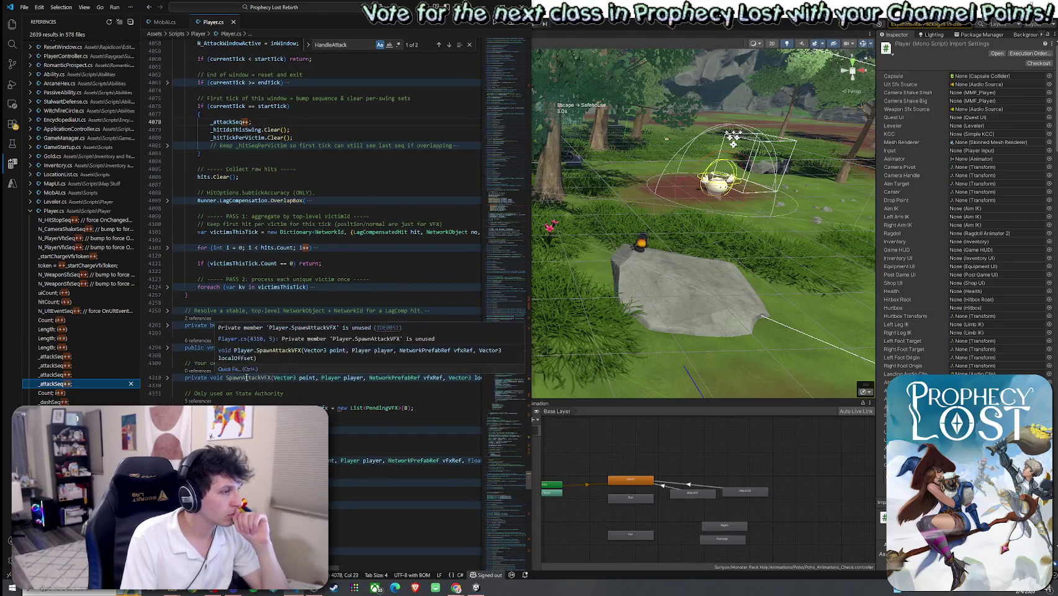
{"action": "scroll", "coordinate": [246, 377], "scroll_direction": "down", "scroll_amount": 3}
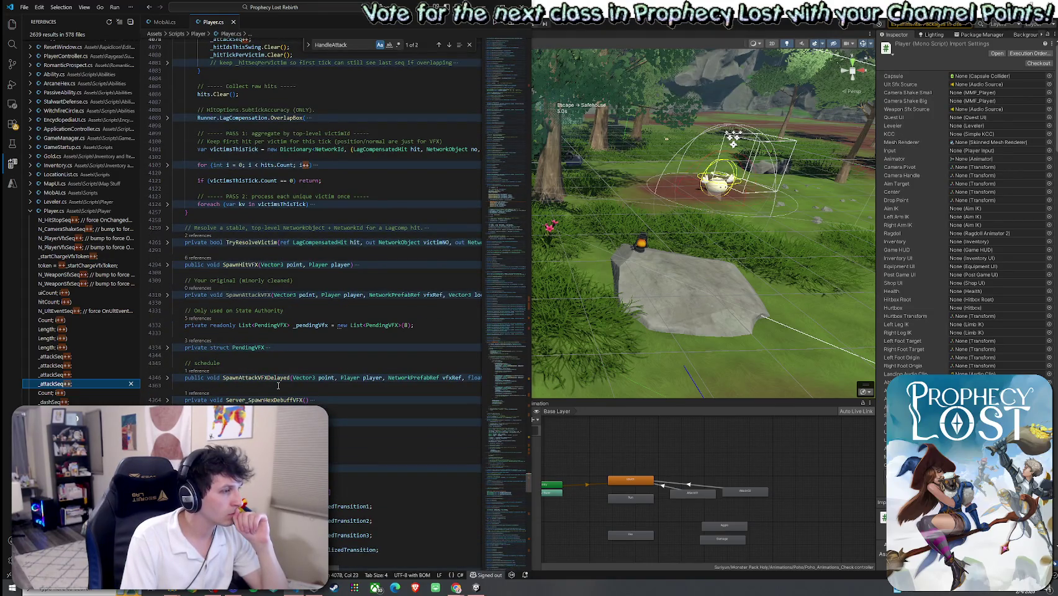
{"action": "scroll", "coordinate": [257, 385], "scroll_direction": "down", "scroll_amount": 3}
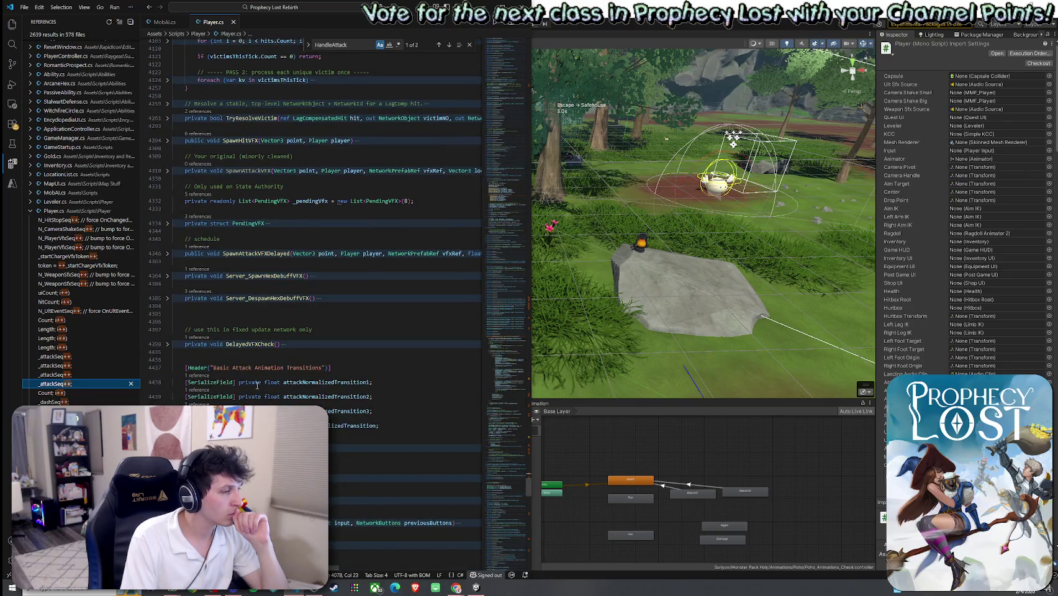
{"action": "scroll", "coordinate": [257, 385], "scroll_direction": "down", "scroll_amount": 3}
{"action": "left_click", "coordinate": [251, 398]}
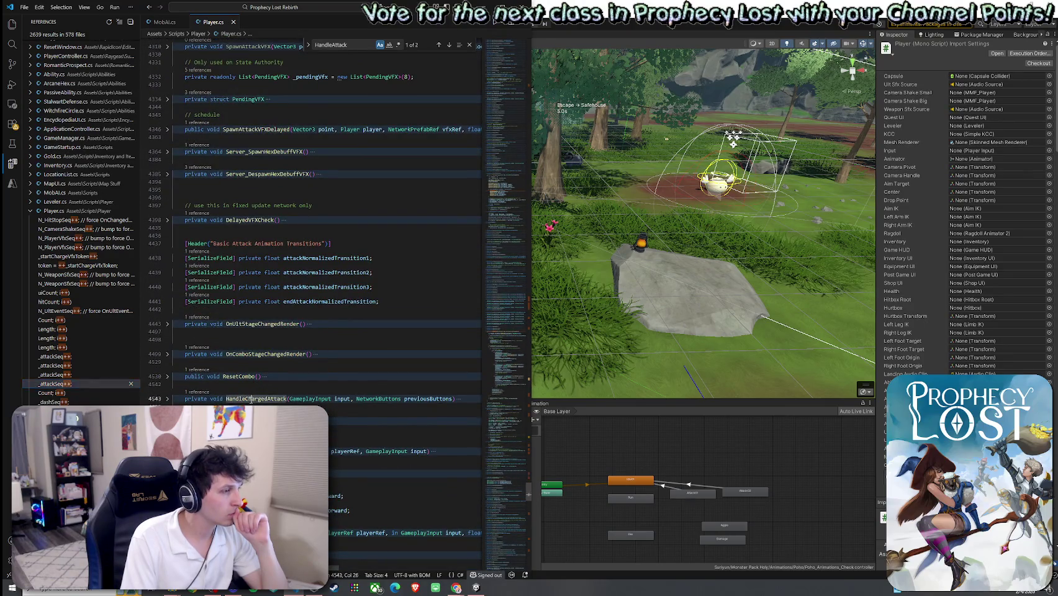
{"action": "left_click", "coordinate": [167, 399]}
{"action": "scroll", "coordinate": [170, 372], "scroll_direction": "down", "scroll_amount": 2}
Unfold the interaction check, start/continue charging, released charge and LoopChargeMelee blocks
{"action": "left_click", "coordinate": [167, 356]}
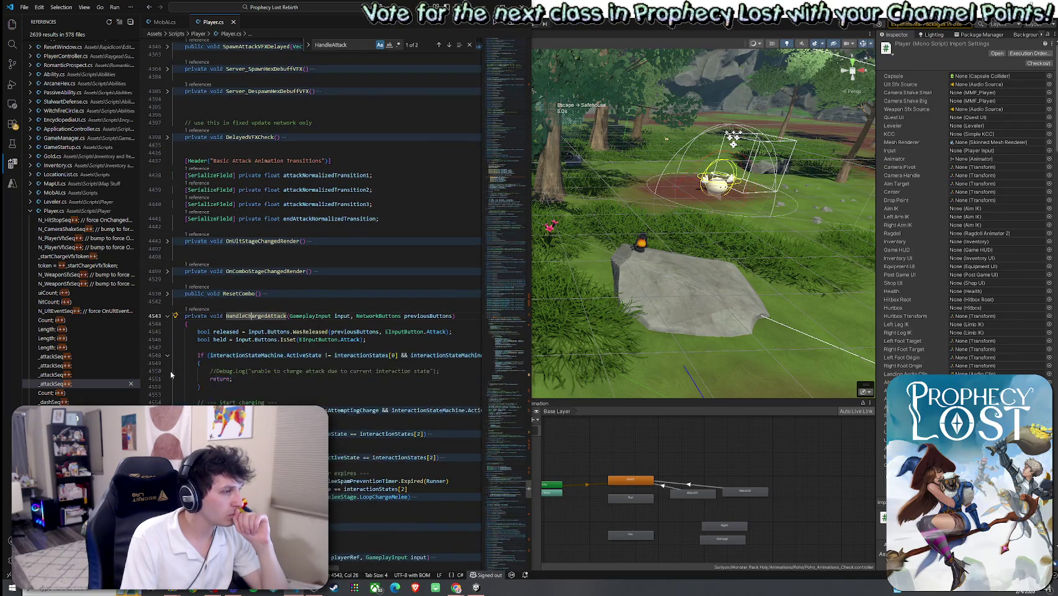
{"action": "scroll", "coordinate": [170, 345], "scroll_direction": "down", "scroll_amount": 2}
{"action": "left_click", "coordinate": [167, 343]}
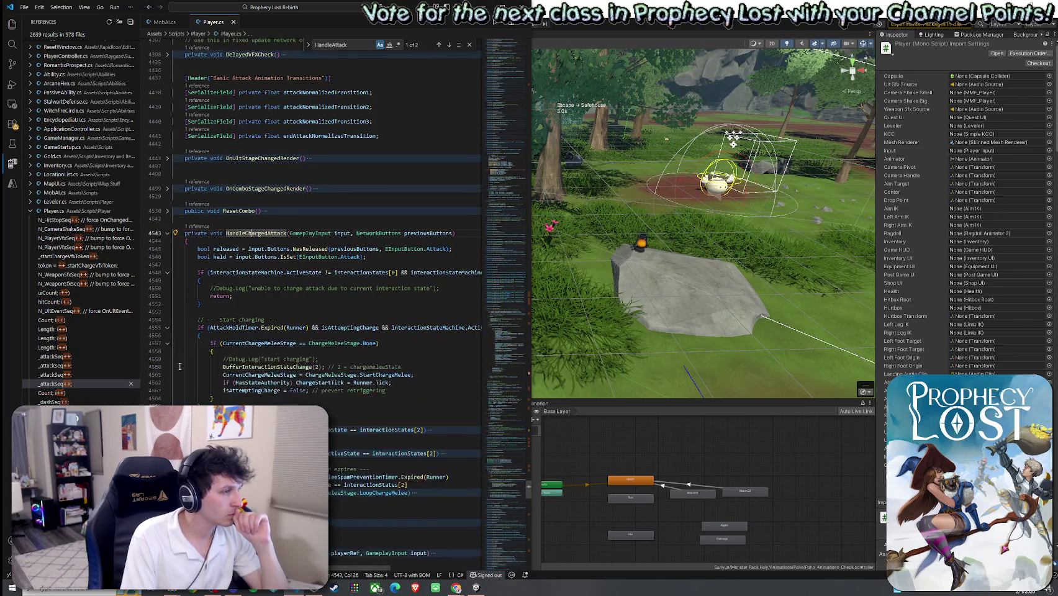
{"action": "left_click", "coordinate": [167, 430]}
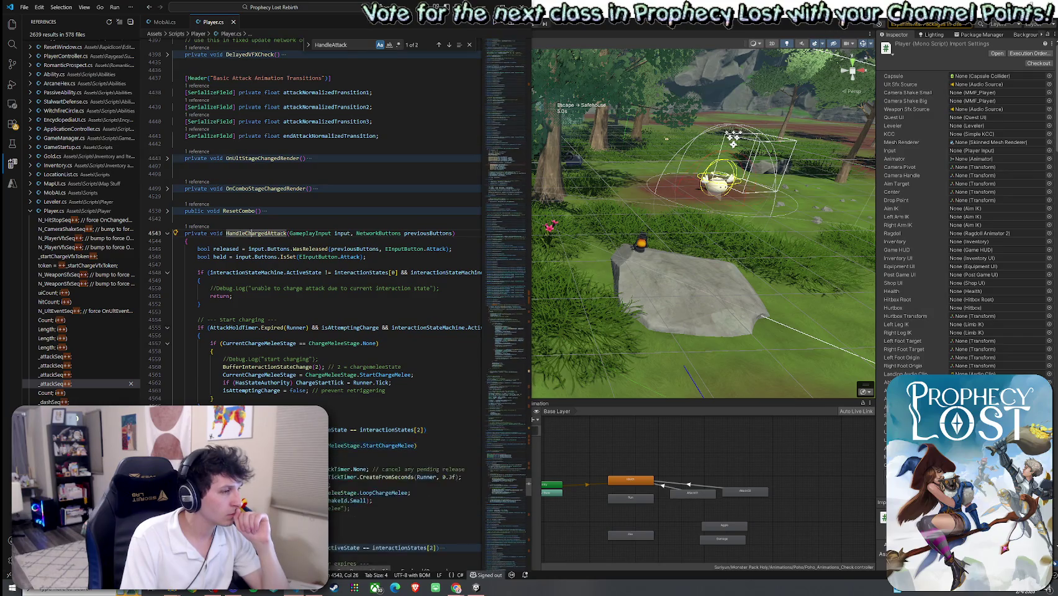
{"action": "scroll", "coordinate": [167, 429], "scroll_direction": "down", "scroll_amount": 2}
{"action": "left_click", "coordinate": [167, 464]}
{"action": "scroll", "coordinate": [167, 465], "scroll_direction": "down", "scroll_amount": 3}
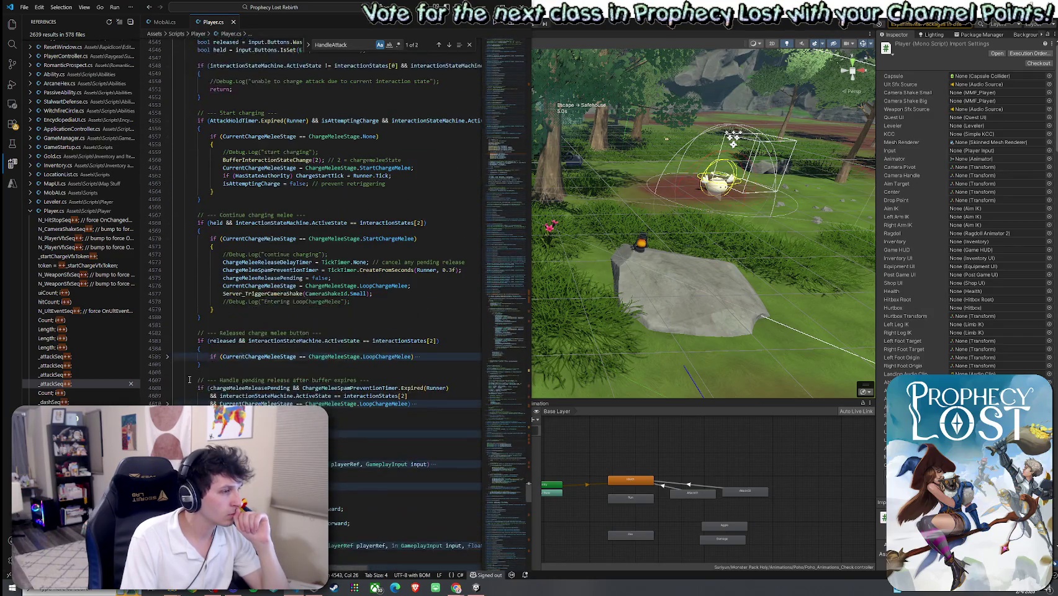
{"action": "left_click", "coordinate": [167, 373]}
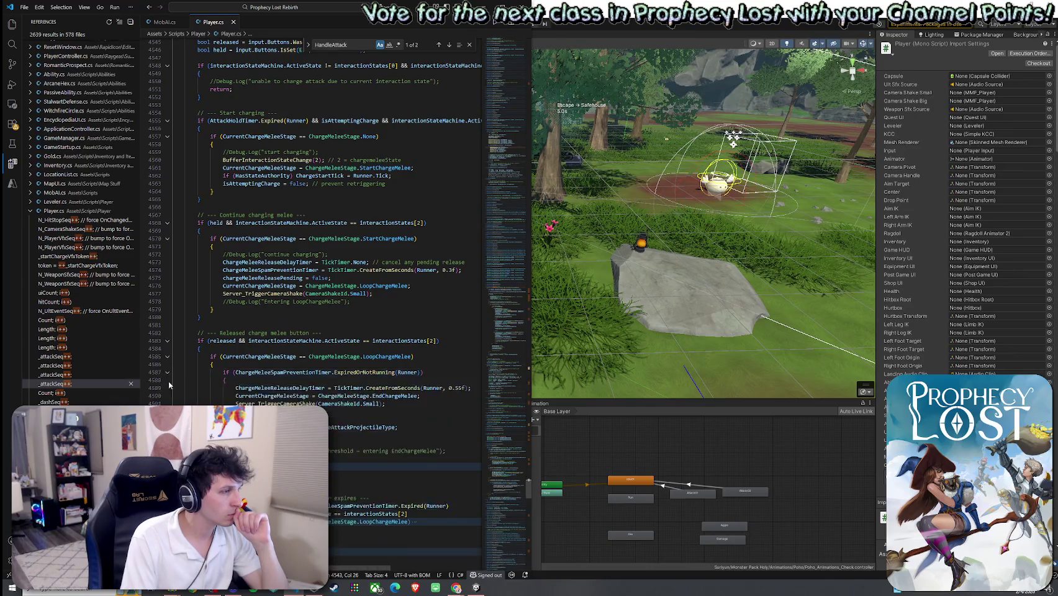
{"action": "left_click", "coordinate": [167, 467]}
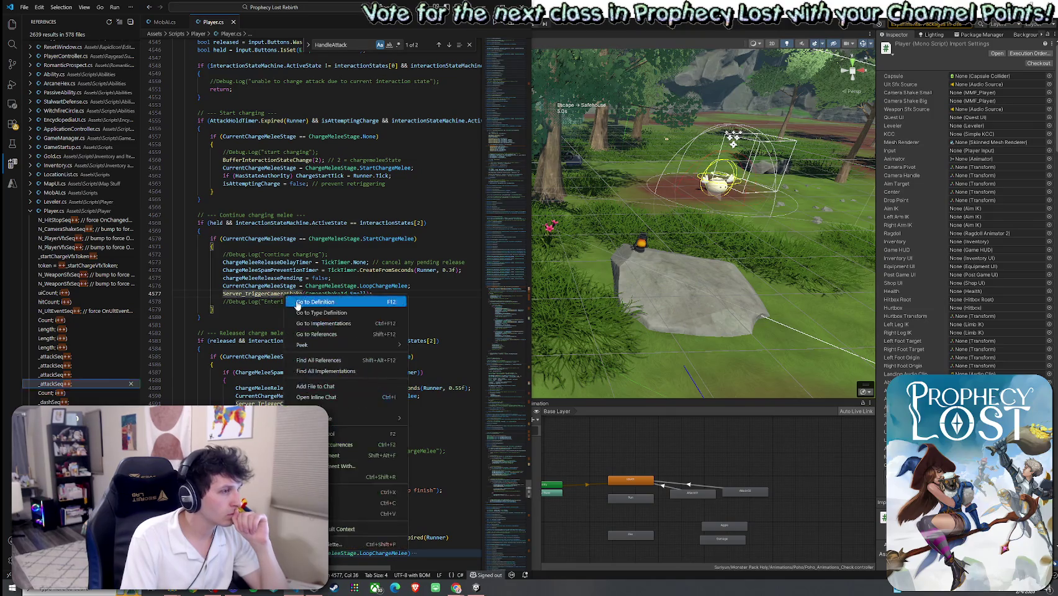
Go to Server_TriggerCameraShake's definition, unfold it and check its CameraShakeId.None early return, then return to Unity
{"action": "left_click", "coordinate": [282, 293], "text": "ctrl"}
{"action": "left_click", "coordinate": [167, 189]}
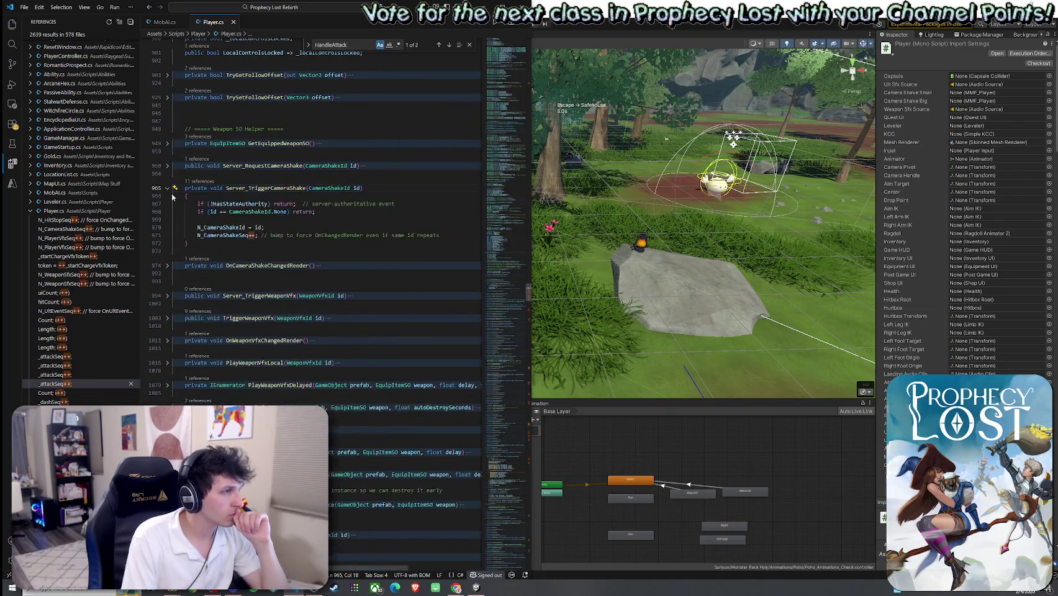
{"action": "left_click", "coordinate": [274, 212]}
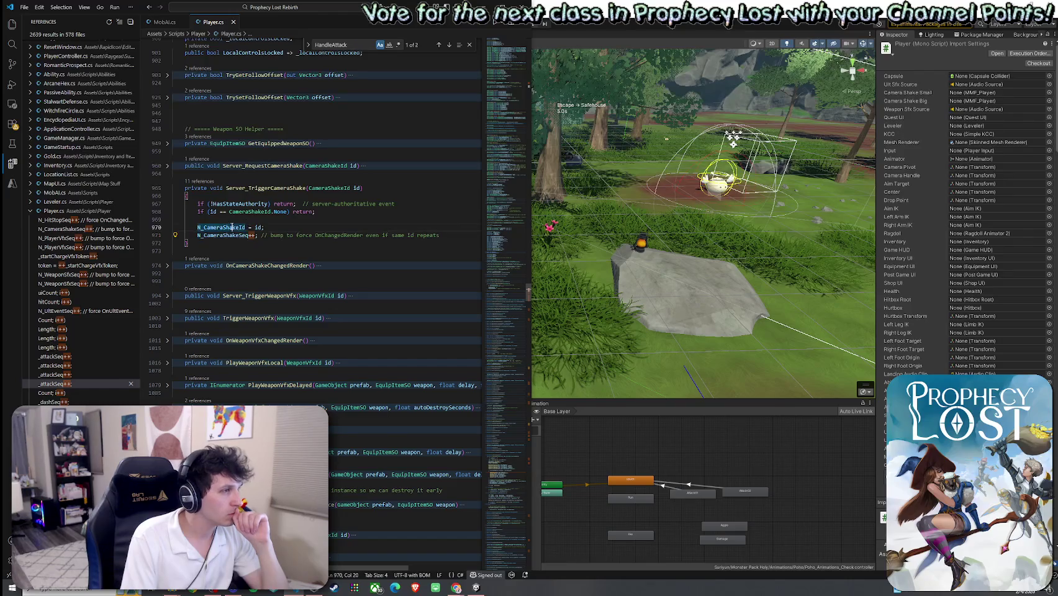
{"action": "left_click", "coordinate": [302, 212]}
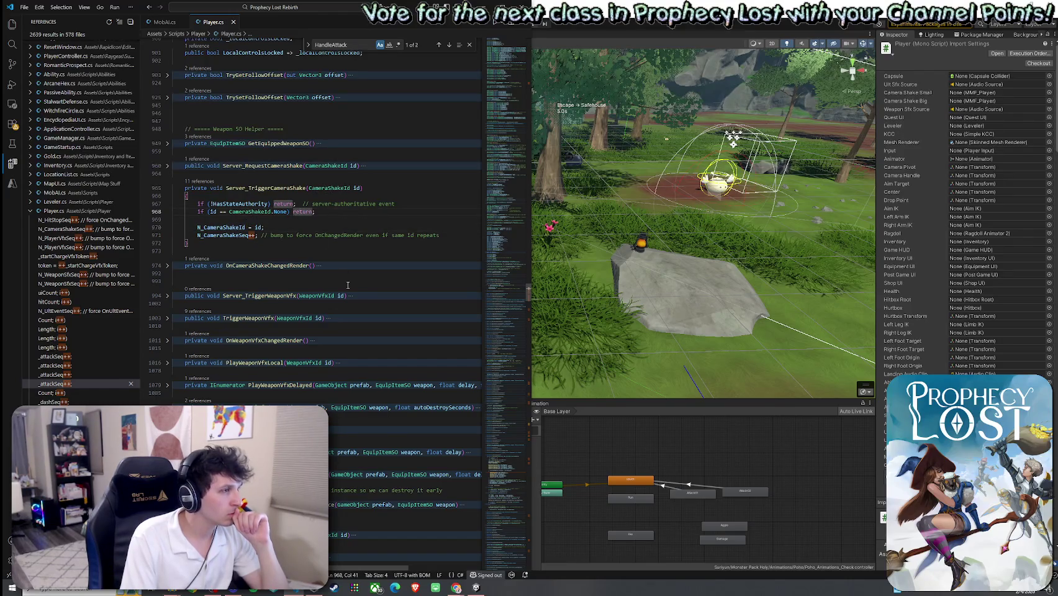
{"action": "key", "text": "alt+Tab"}
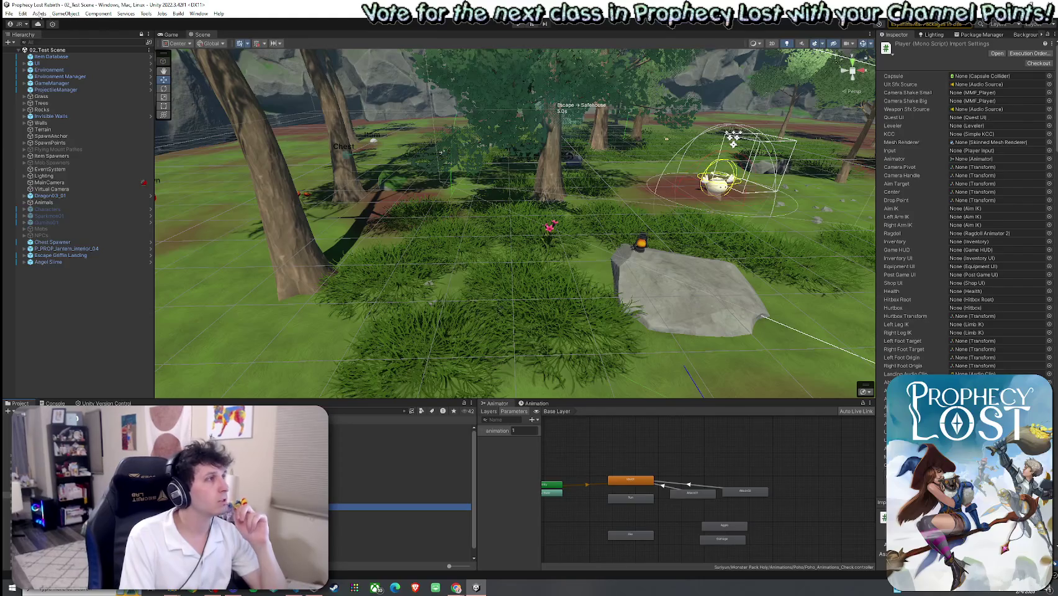
Run File > Build And Run, let the build finish, then enter Play mode with Ctrl+P
{"action": "left_click", "coordinate": [9, 13]}
{"action": "left_click", "coordinate": [10, 13]}
{"action": "left_click", "coordinate": [10, 13]}
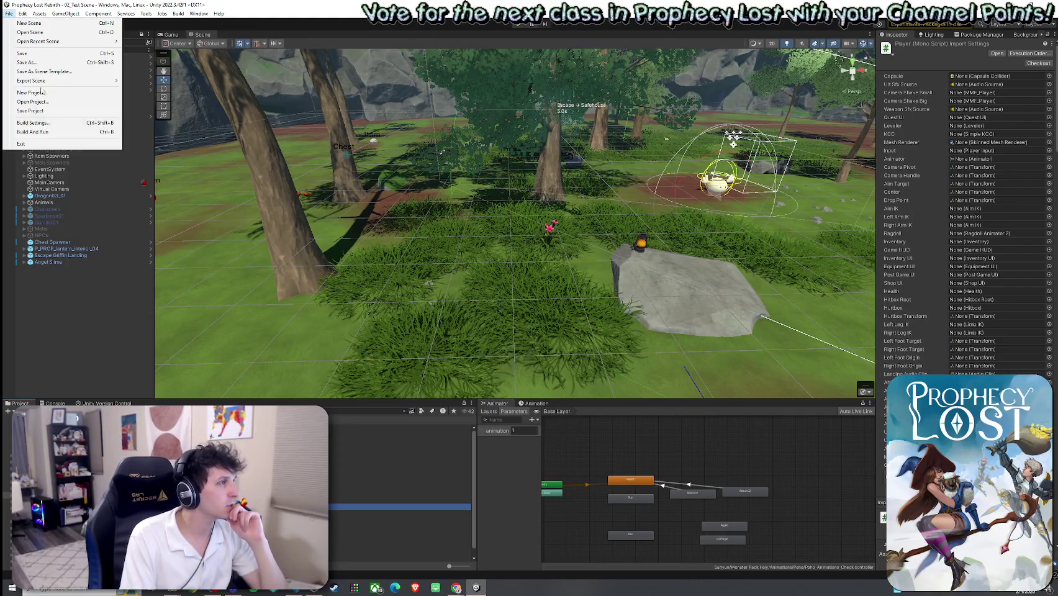
{"action": "left_click", "coordinate": [57, 137]}
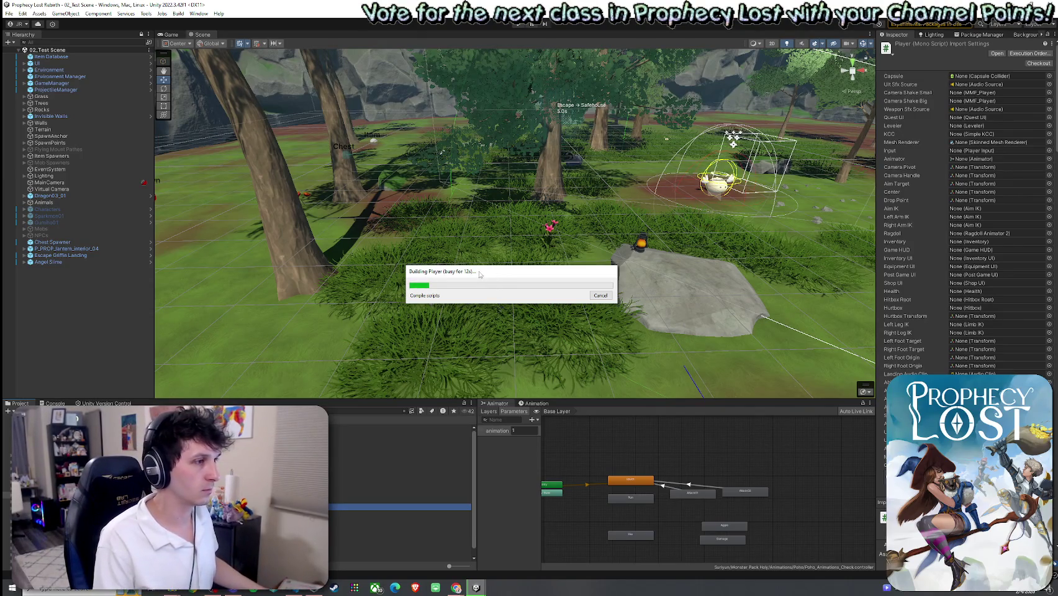
{"action": "left_click_drag", "start_coordinate": [479, 274], "coordinate": [475, 276]}
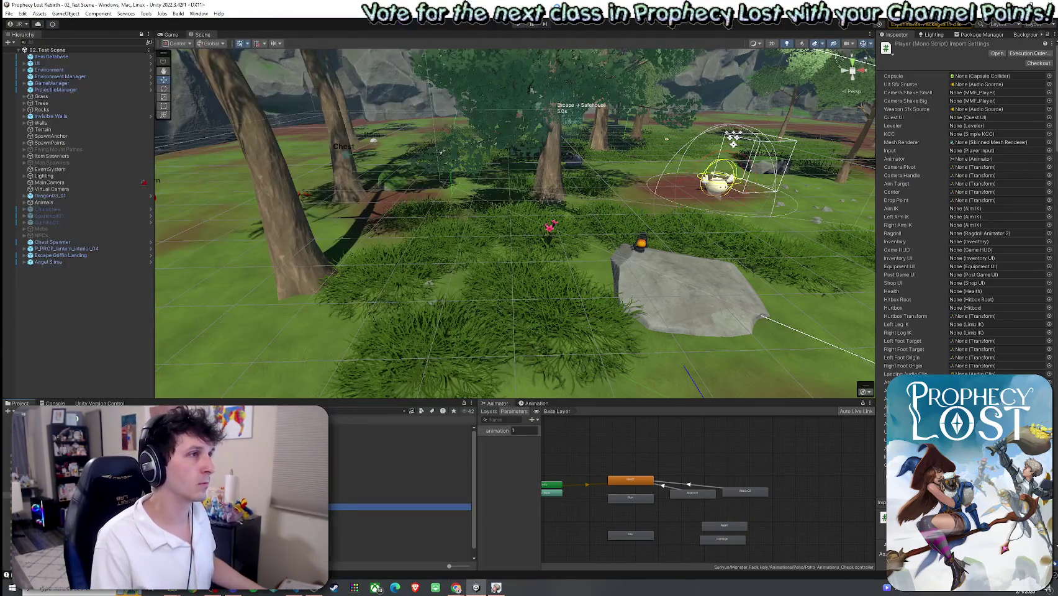
{"action": "key", "text": "ctrl+p"}
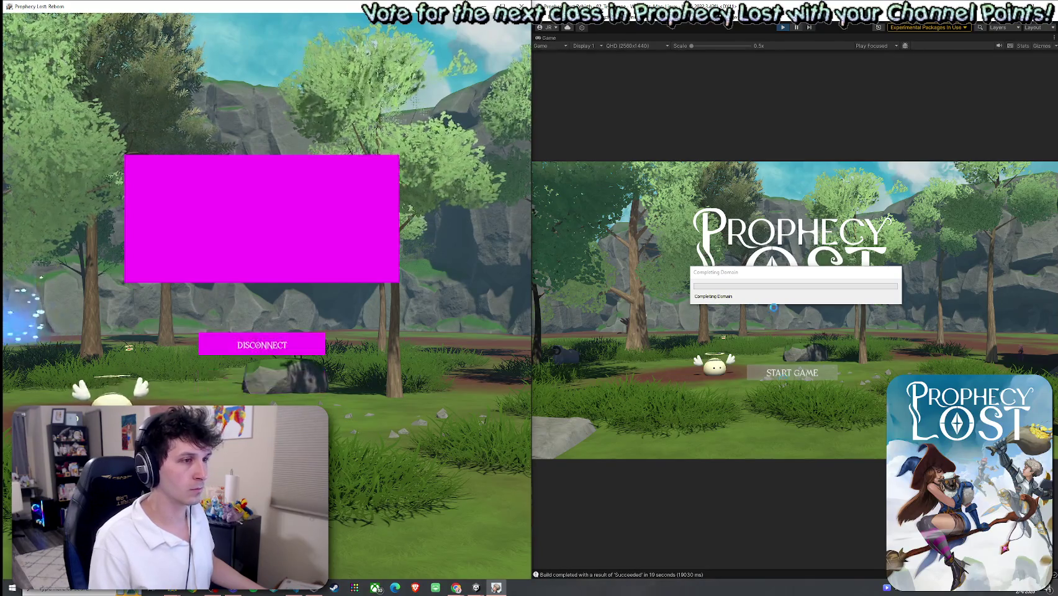
Start the game from the editor's Game view and toggle the in-game inventory open and closed
{"action": "left_click", "coordinate": [793, 373]}
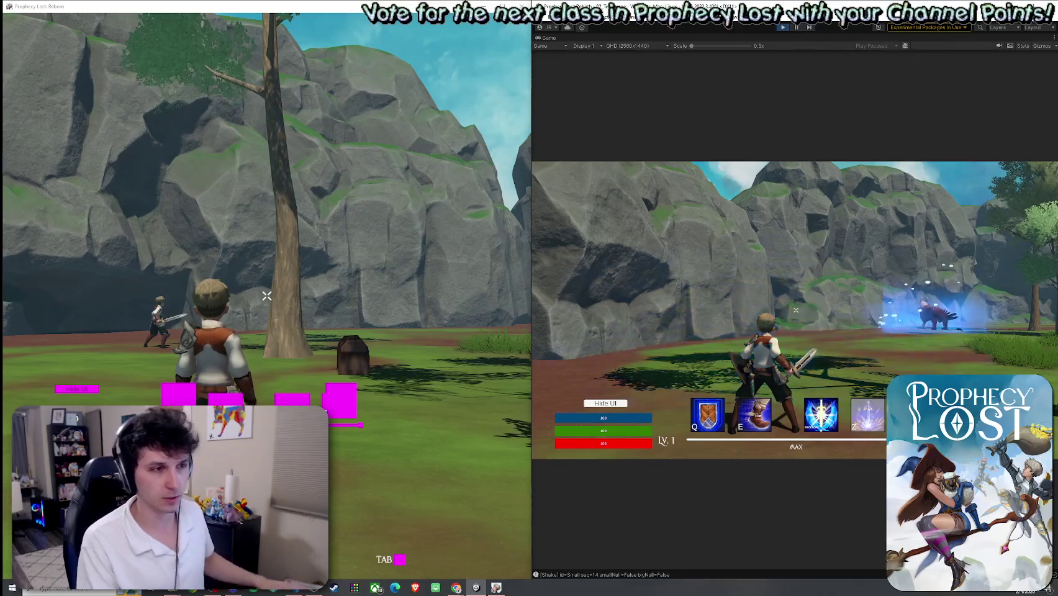
{"action": "key", "text": "Tab"}
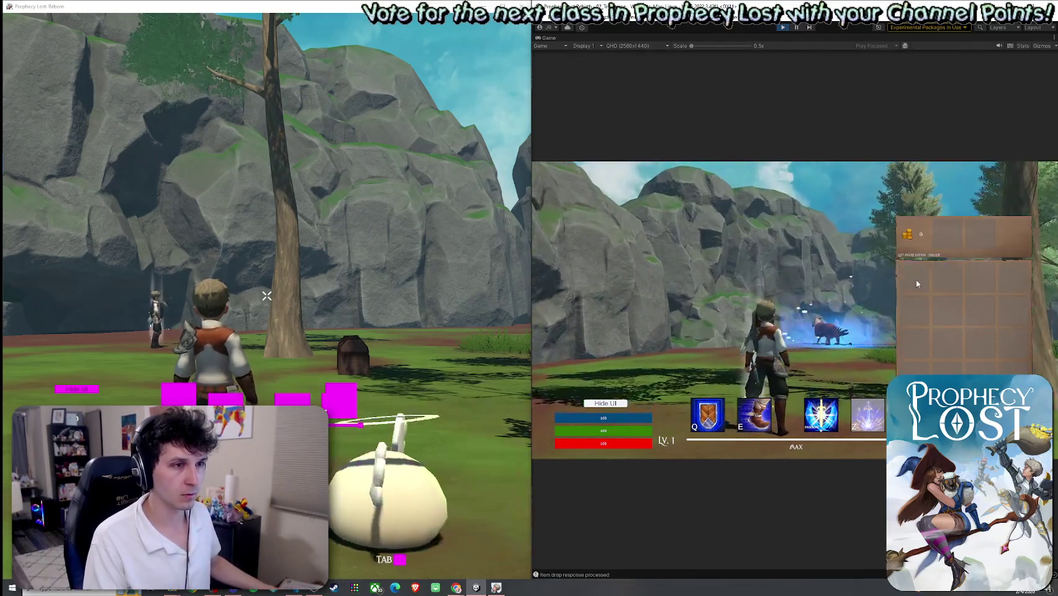
{"action": "key", "text": "Tab"}
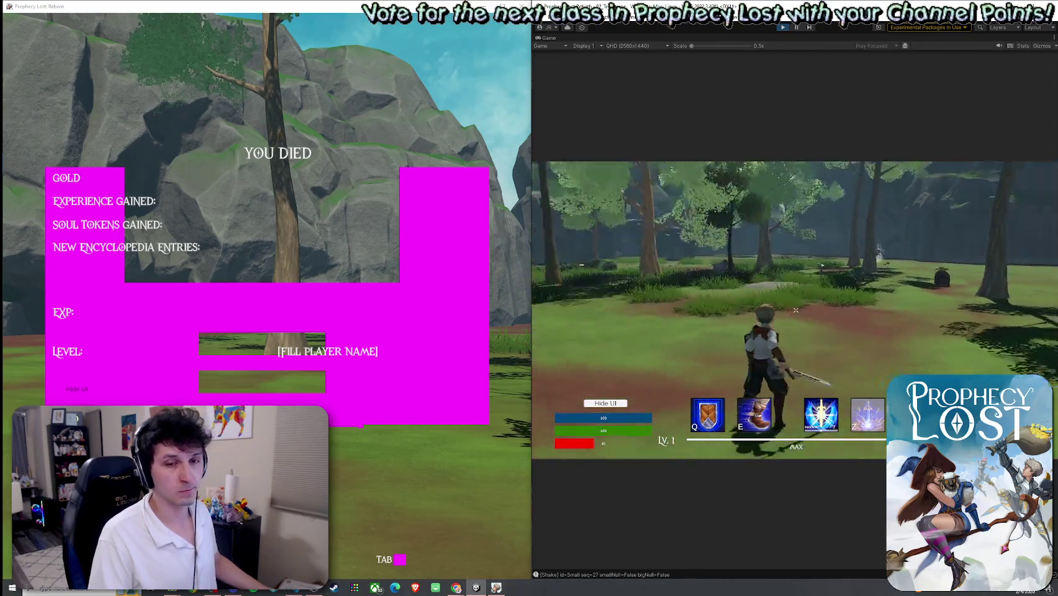
Run the character forward, then bring up the Windows Start menu to leave the game
{"action": "key", "text": "w"}
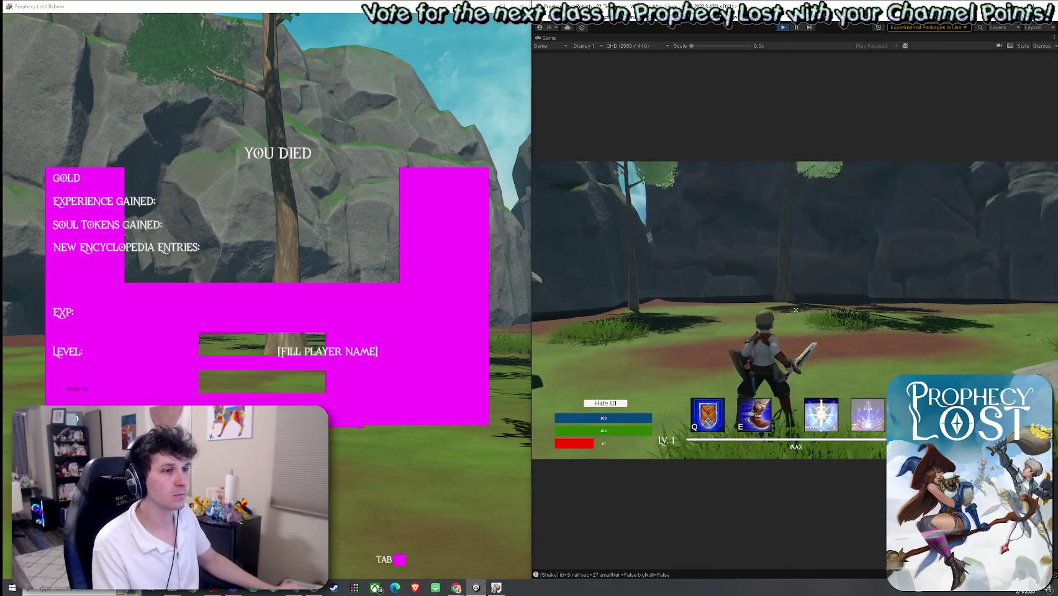
{"action": "key", "text": "super"}
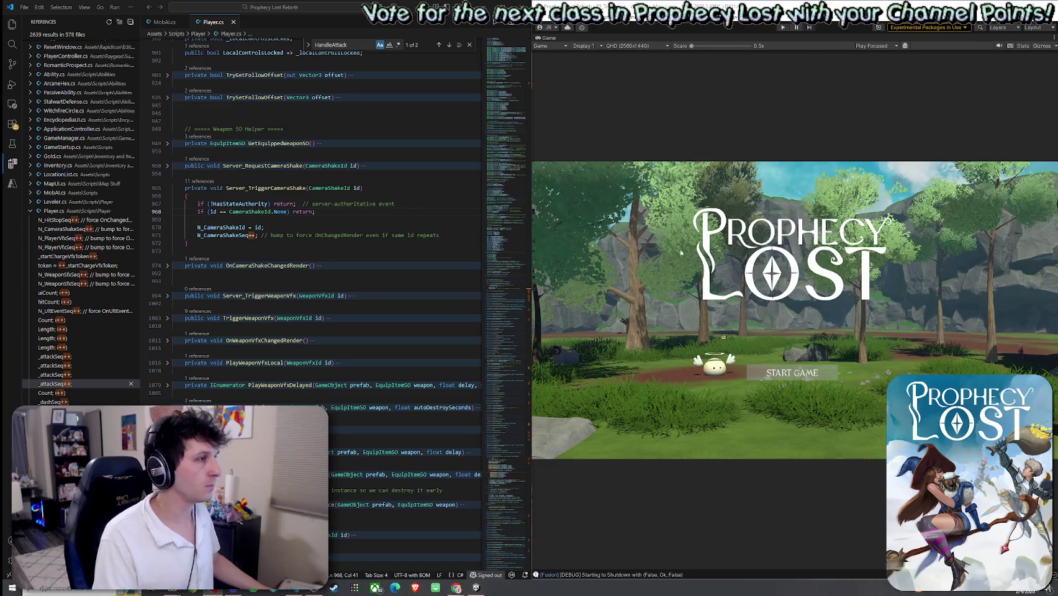
Switch the sidebar to the Explorer file tree, then collapse it to widen the Player.cs code
{"action": "left_click", "coordinate": [15, 28]}
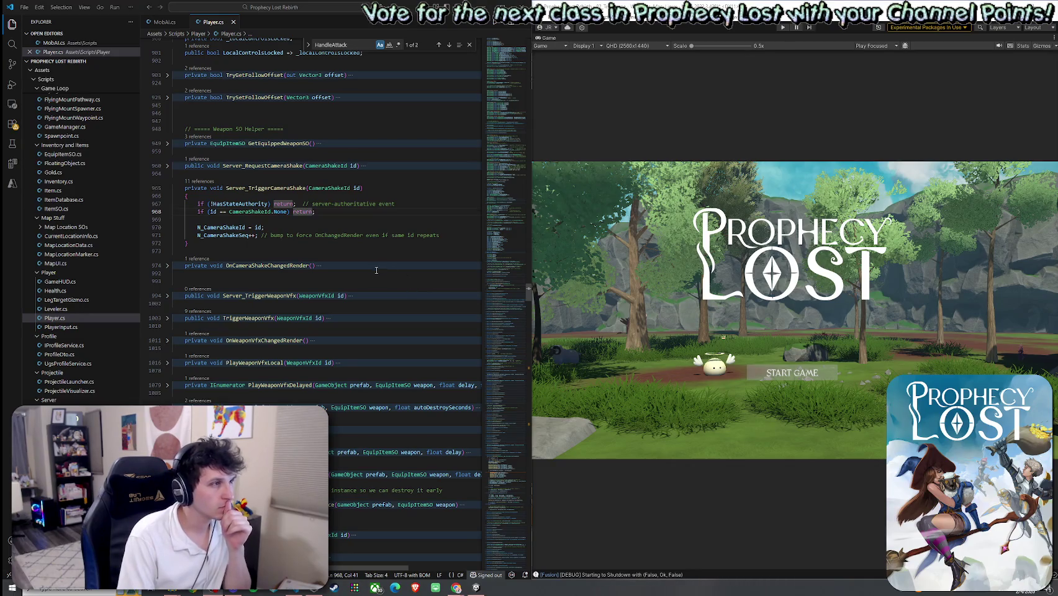
{"action": "left_click", "coordinate": [13, 25]}
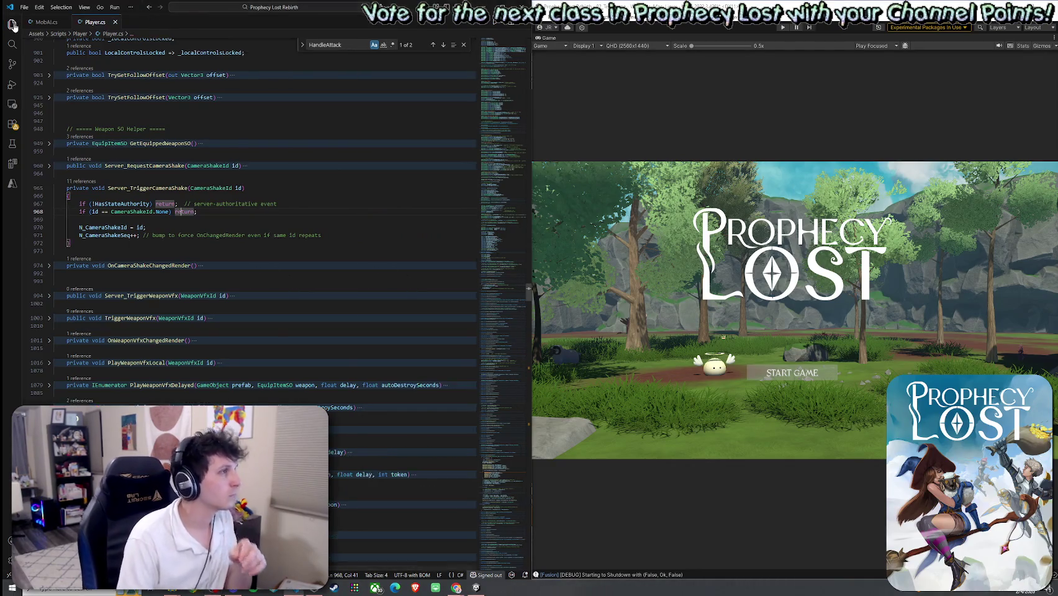
{"action": "left_click", "coordinate": [13, 25]}
{"action": "left_click", "coordinate": [12, 25]}
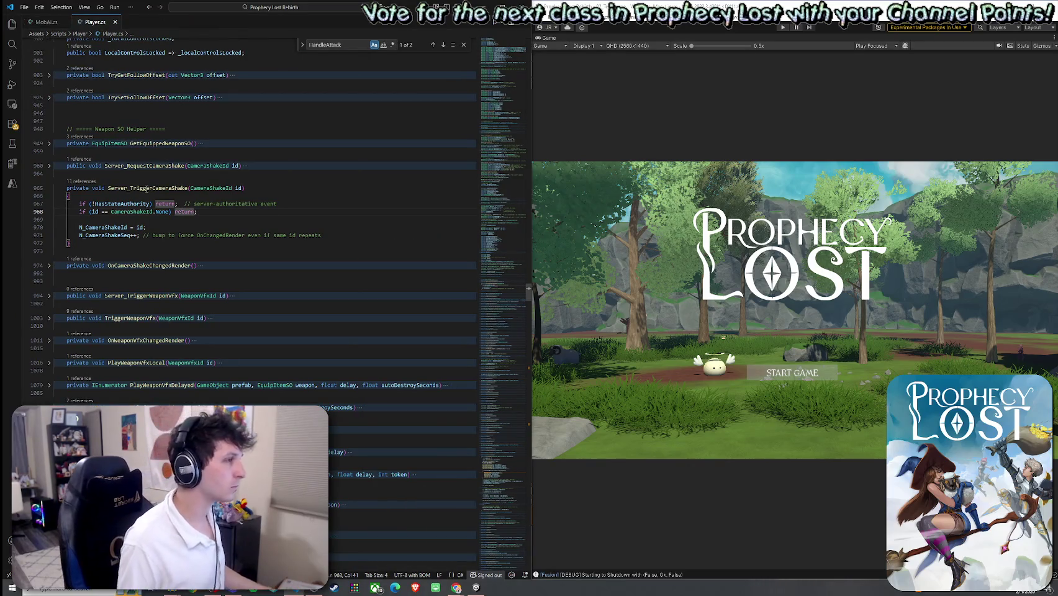
Place the caret in the camera shake method and select the current search term
{"action": "left_click", "coordinate": [457, 587]}
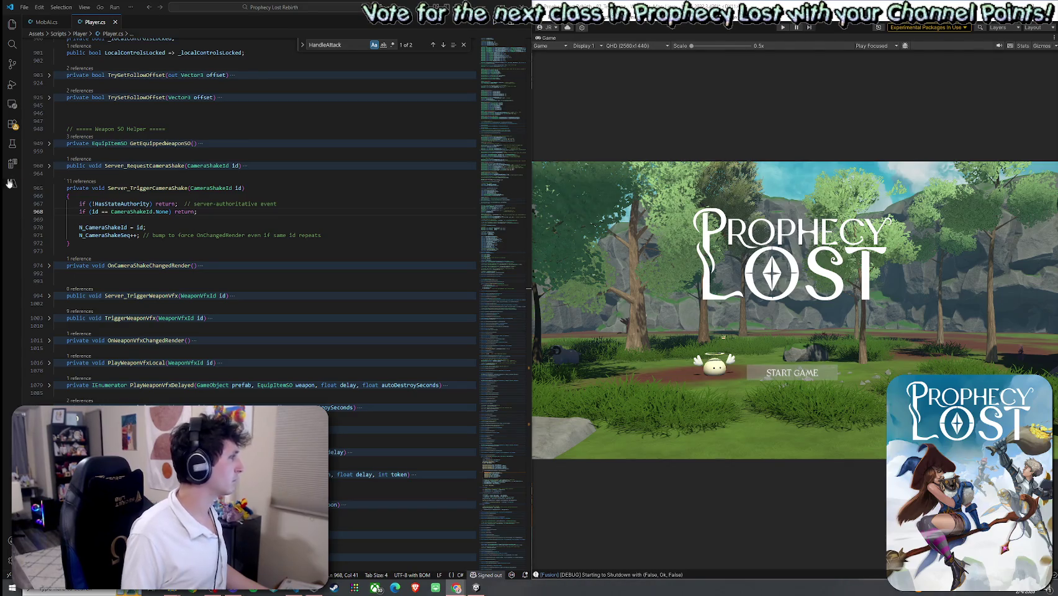
{"action": "left_click_drag", "start_coordinate": [341, 45], "coordinate": [325, 46]}
{"action": "double_click", "coordinate": [325, 45]}
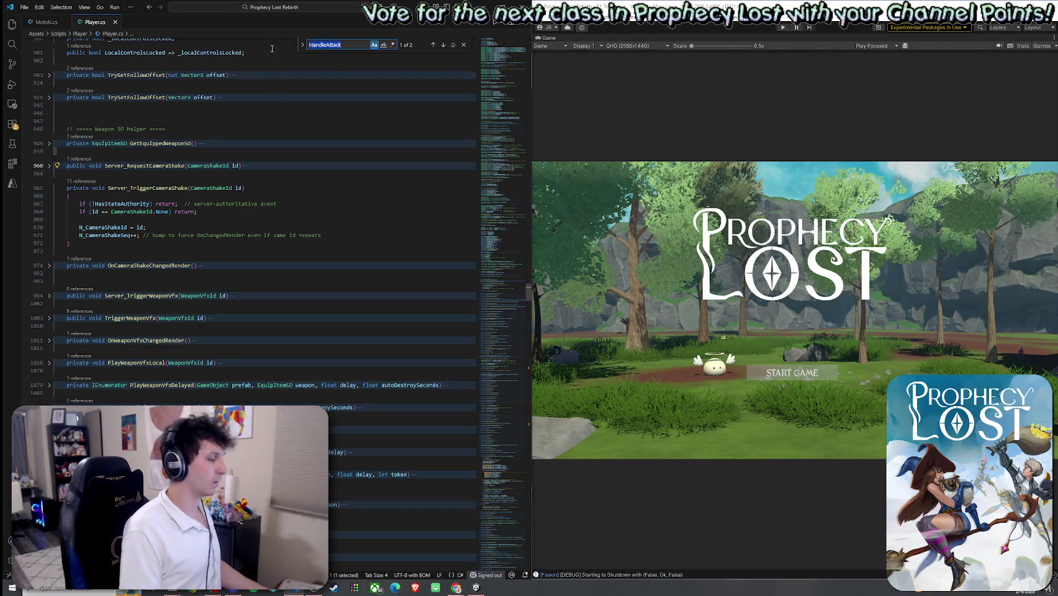
Search for TriggerWeapon, unfold the TriggerWeaponVfx methods, and step back to the line 5056 match
{"action": "type", "text": "Trigger"}
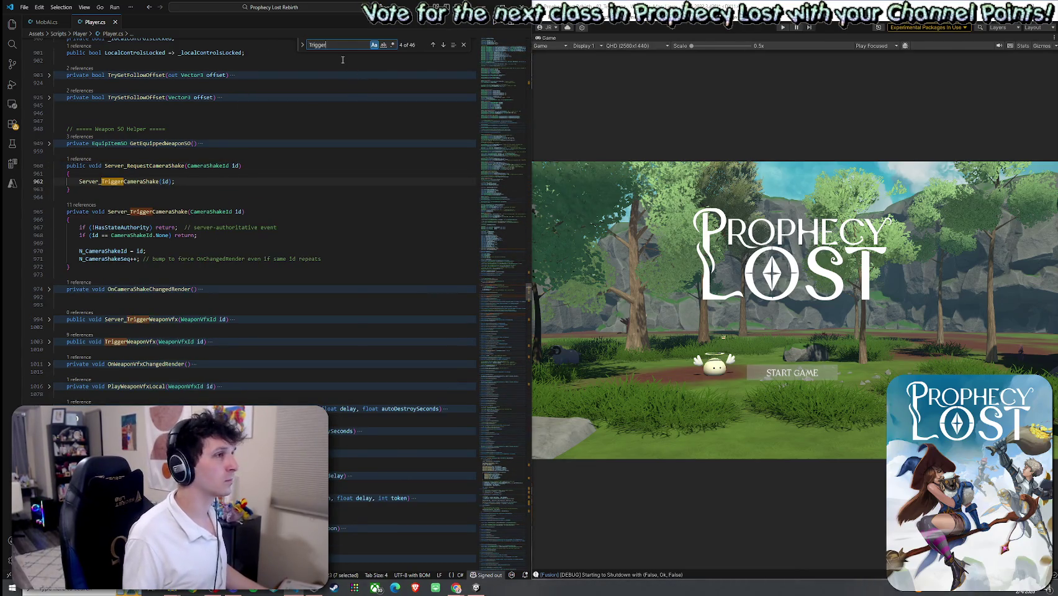
{"action": "type", "text": "Weapon"}
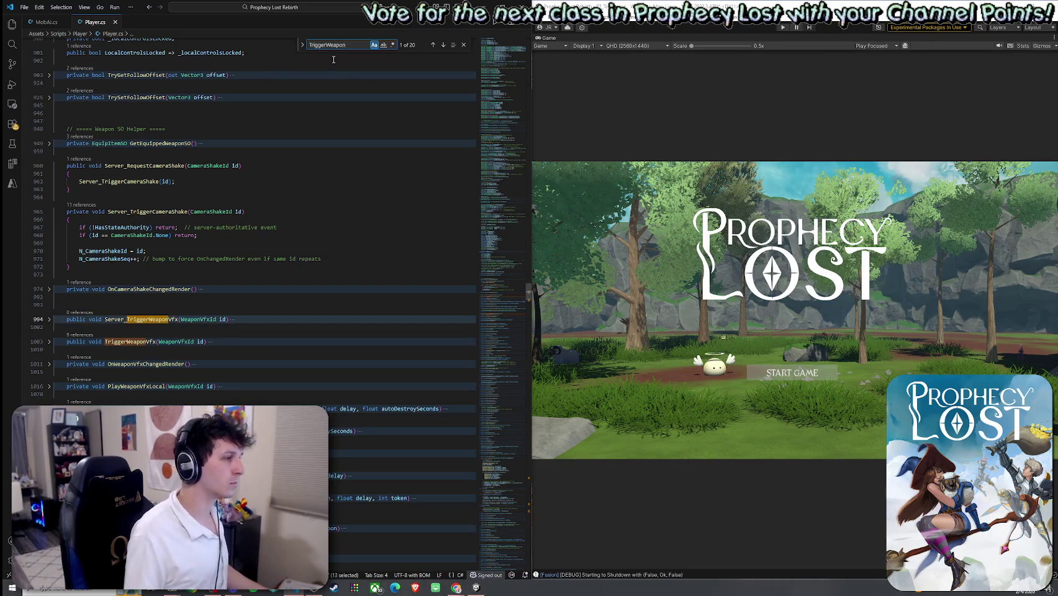
{"action": "left_click", "coordinate": [49, 342]}
{"action": "left_click", "coordinate": [50, 319]}
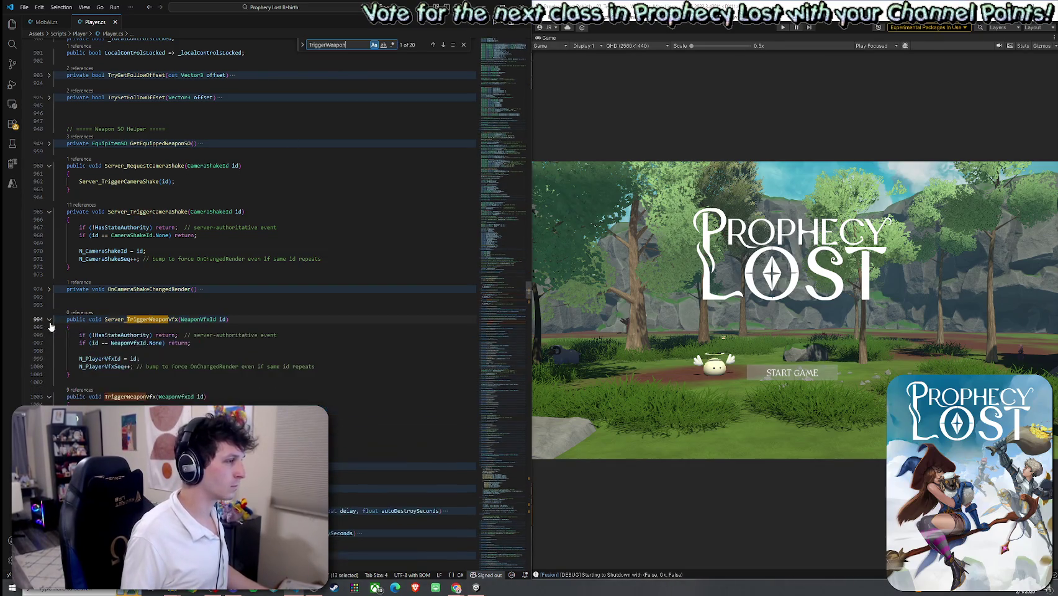
{"action": "scroll", "coordinate": [166, 314], "scroll_direction": "down", "scroll_amount": 2}
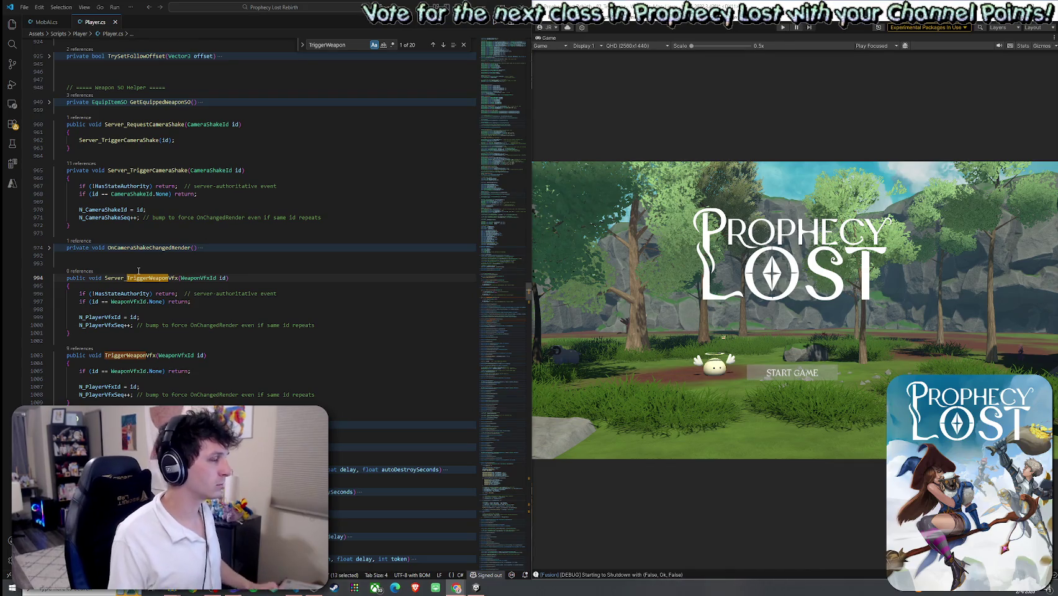
{"action": "double_click", "coordinate": [345, 45]}
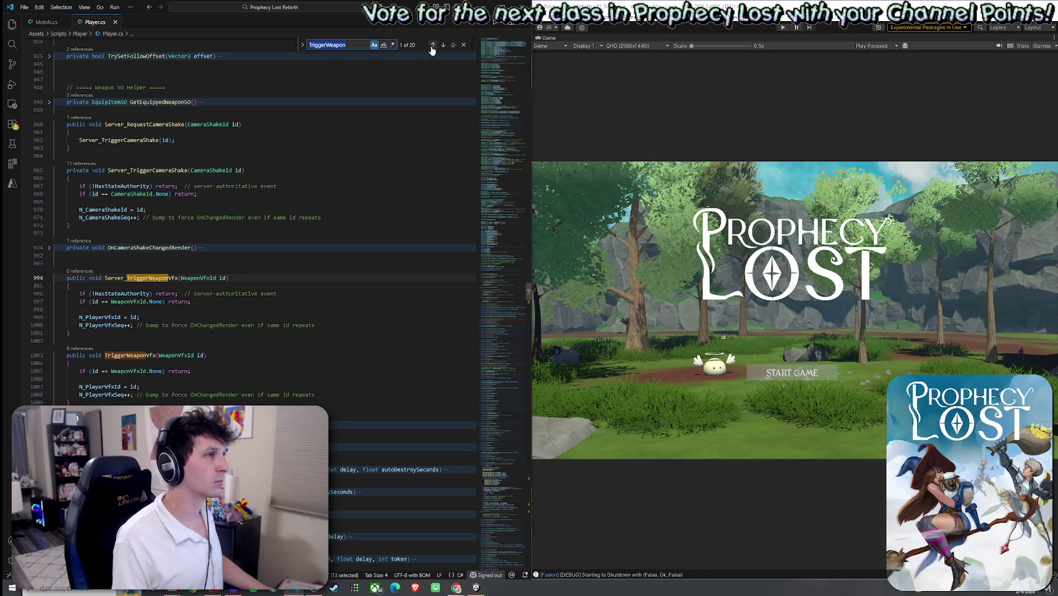
{"action": "left_click", "coordinate": [433, 48]}
{"action": "left_click", "coordinate": [432, 46]}
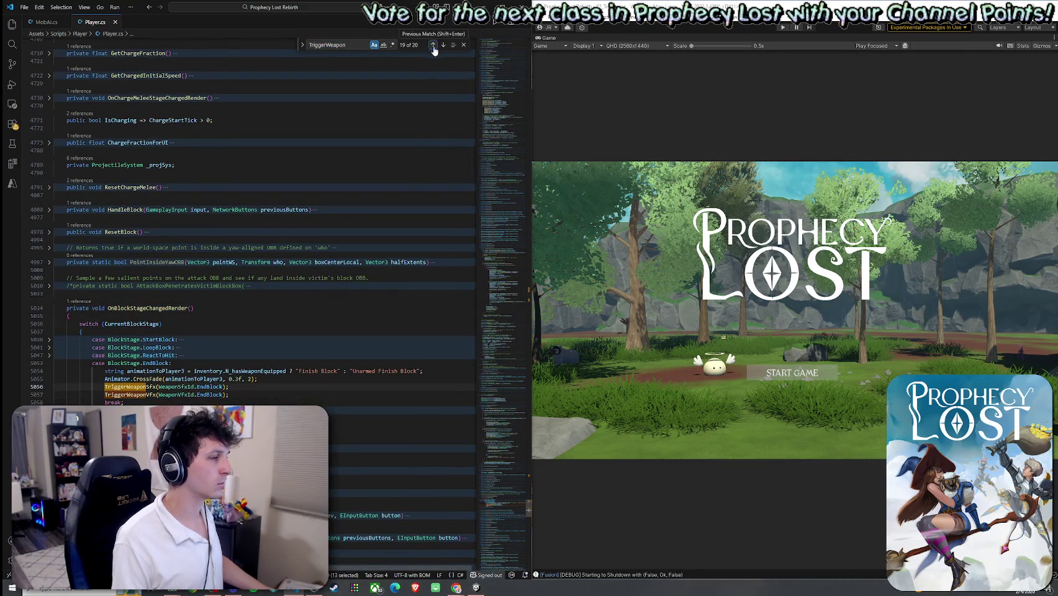
Place the caret in the EndBlock case code, then select Unity's existing project search text
{"action": "left_click", "coordinate": [126, 402]}
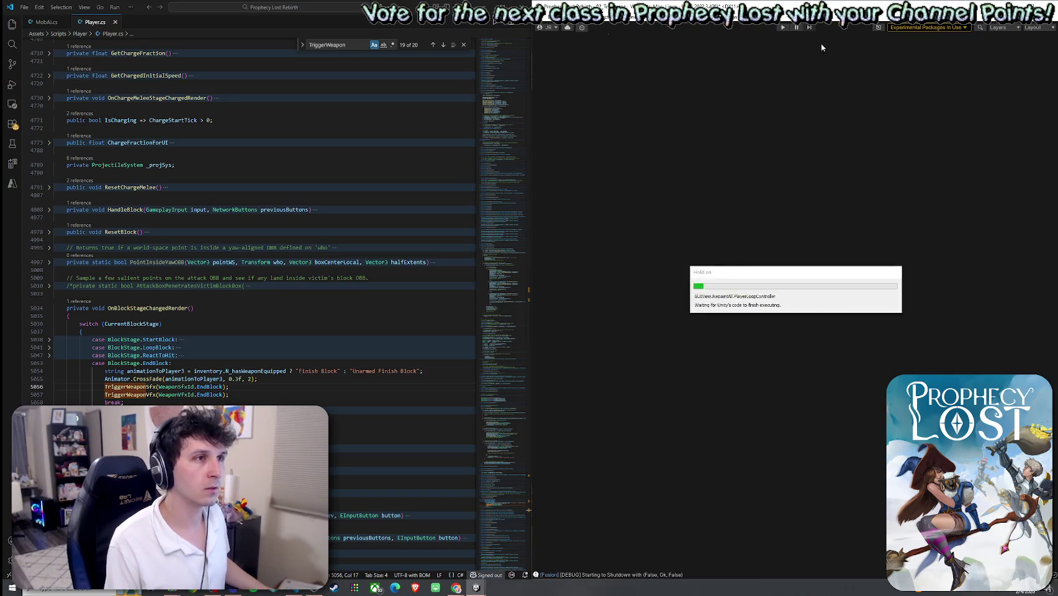
{"action": "left_click", "coordinate": [618, 411]}
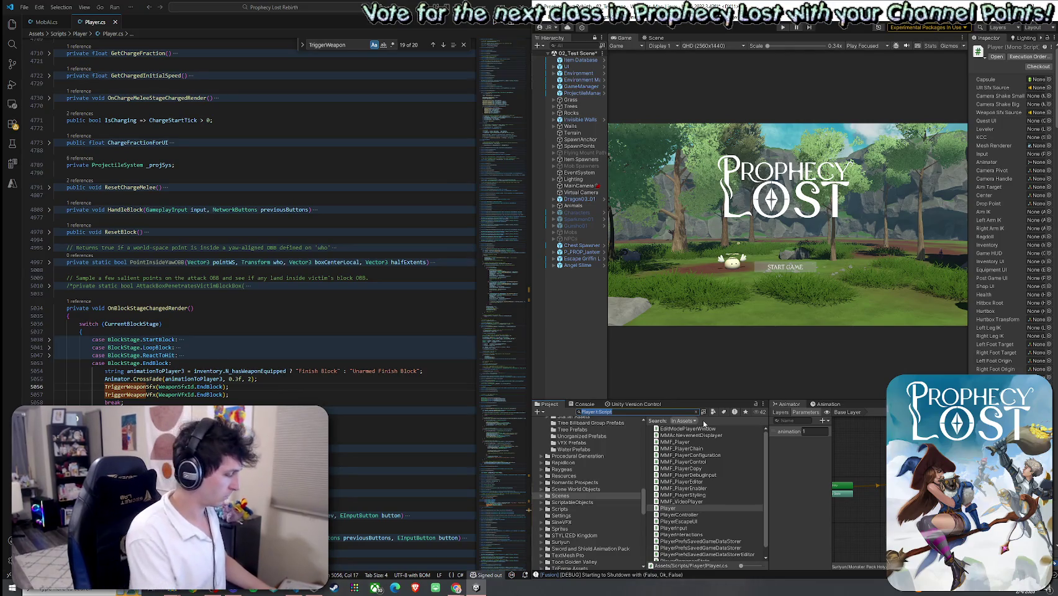
Search Unity's Project for PlayerInput, open the script, and copy its file path from the VS Code tab
{"action": "type", "text": "Input"}
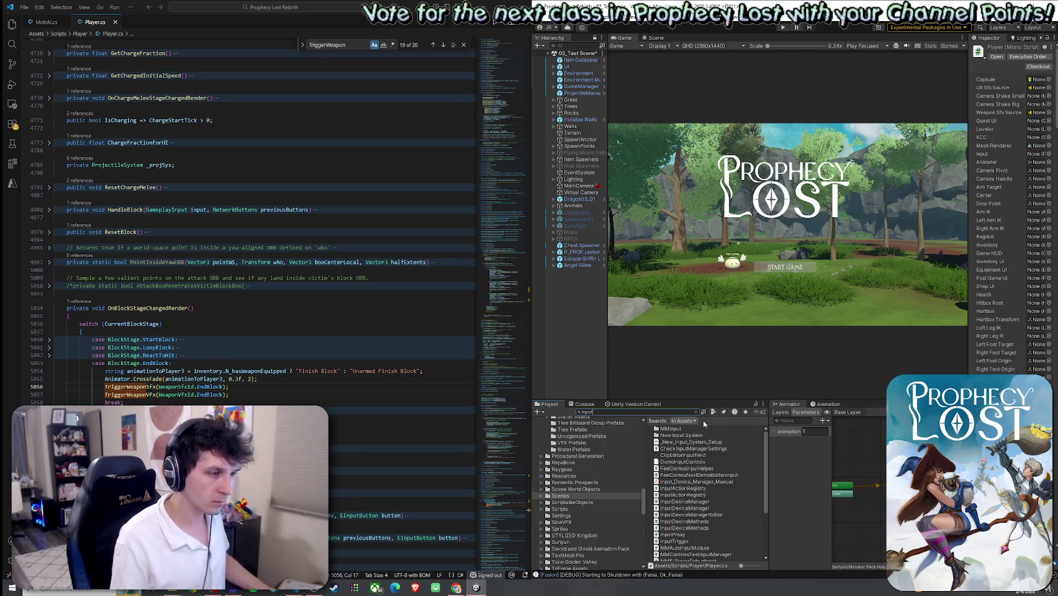
{"action": "key", "text": "Home"}
{"action": "type", "text": "Player"}
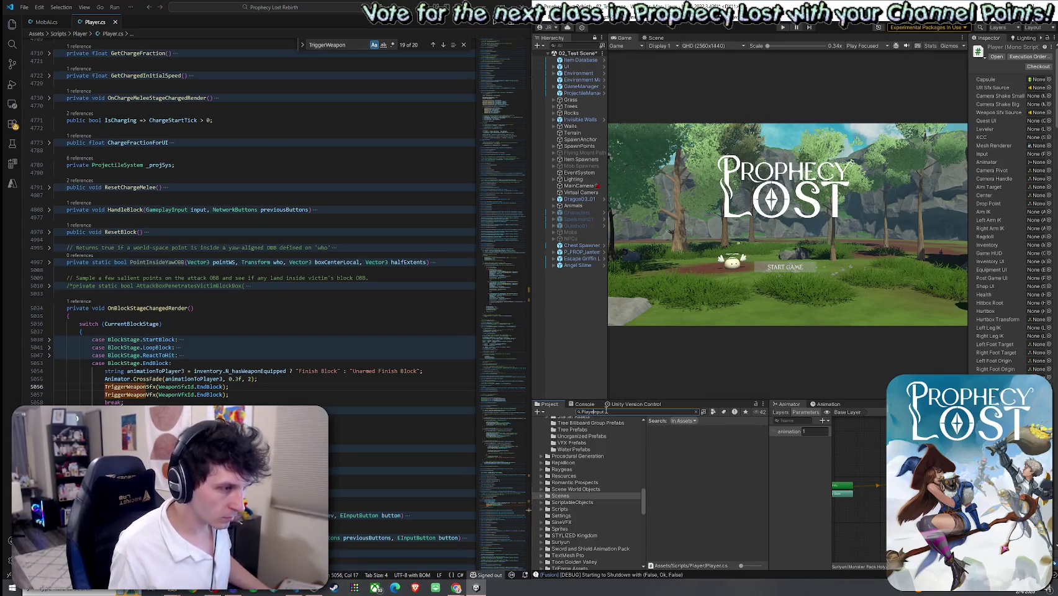
{"action": "double_click", "coordinate": [673, 428]}
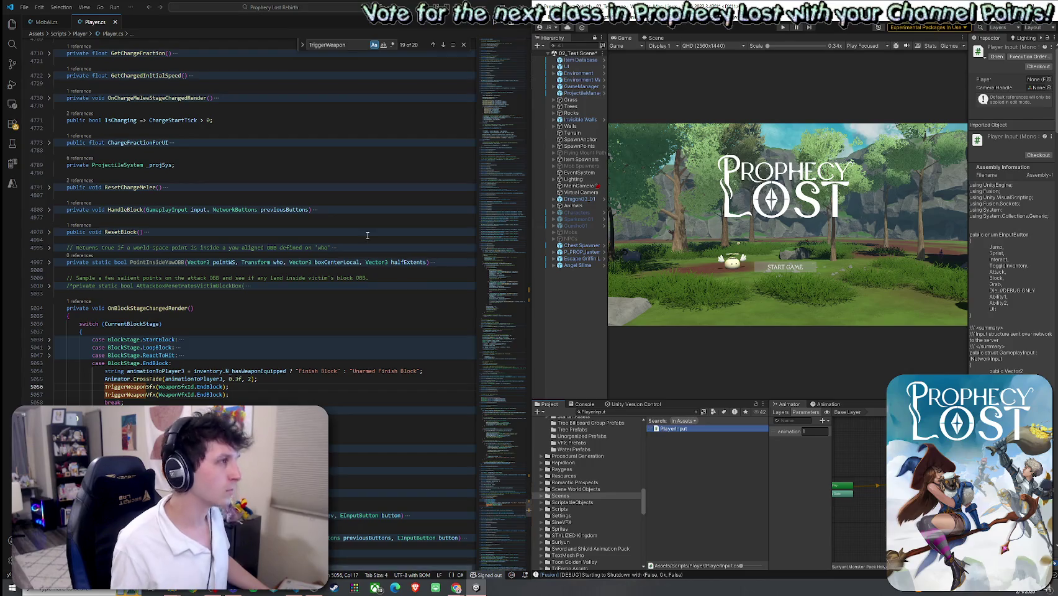
{"action": "right_click", "coordinate": [155, 24]}
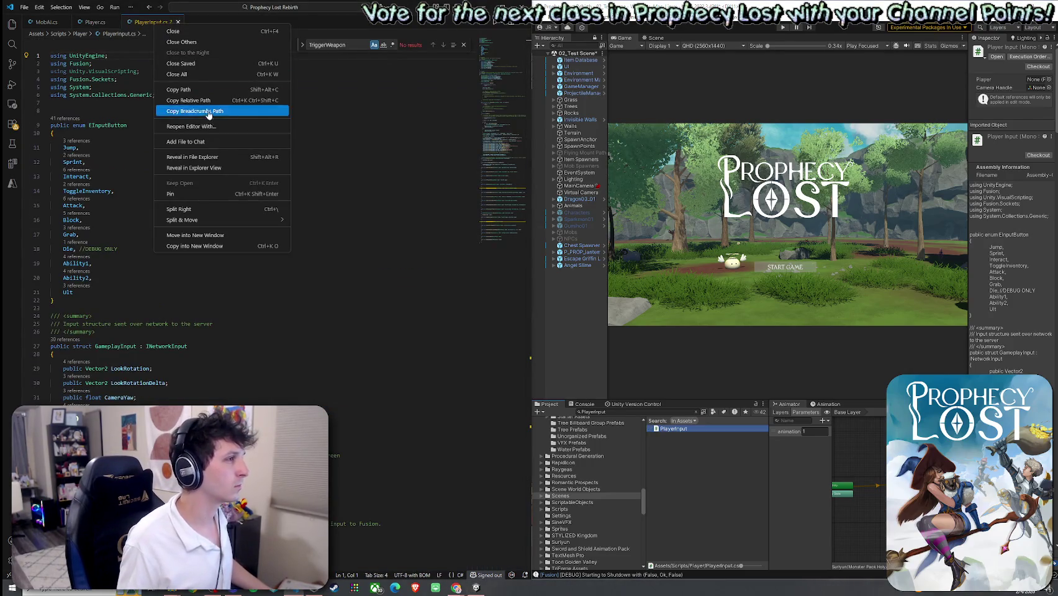
{"action": "left_click", "coordinate": [210, 158]}
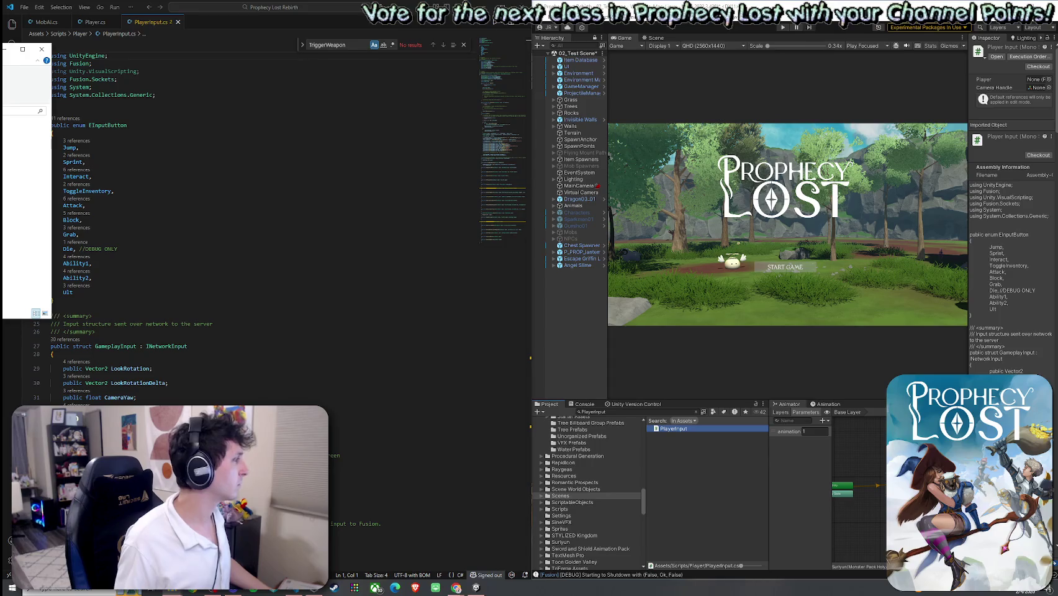
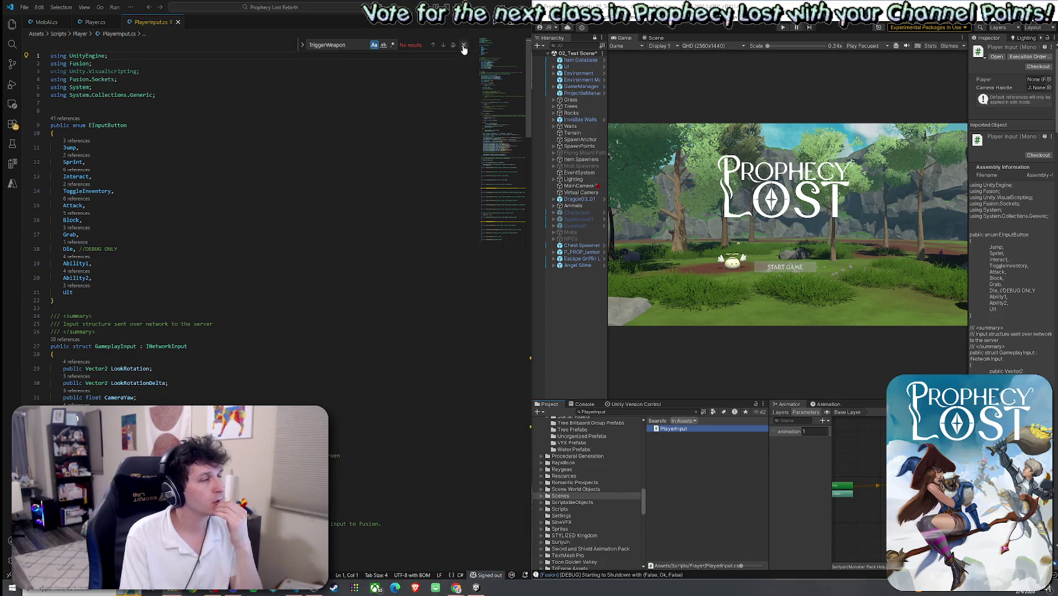
Scroll down to the EInputButton enum and select the rest of the Attack entry line
{"action": "scroll", "coordinate": [215, 262], "scroll_direction": "down", "scroll_amount": 4}
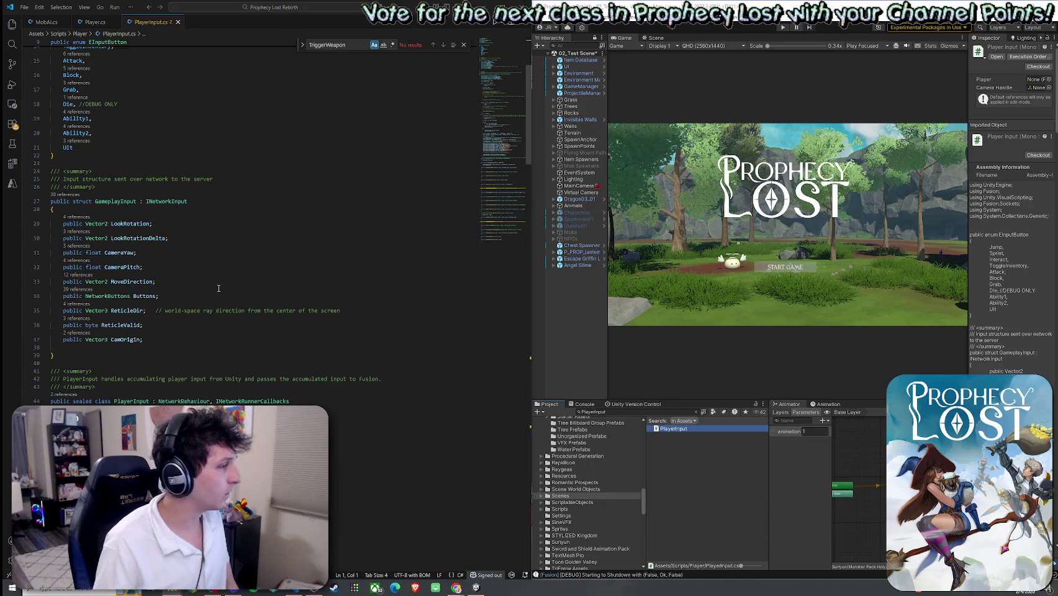
{"action": "scroll", "coordinate": [218, 289], "scroll_direction": "down", "scroll_amount": 2}
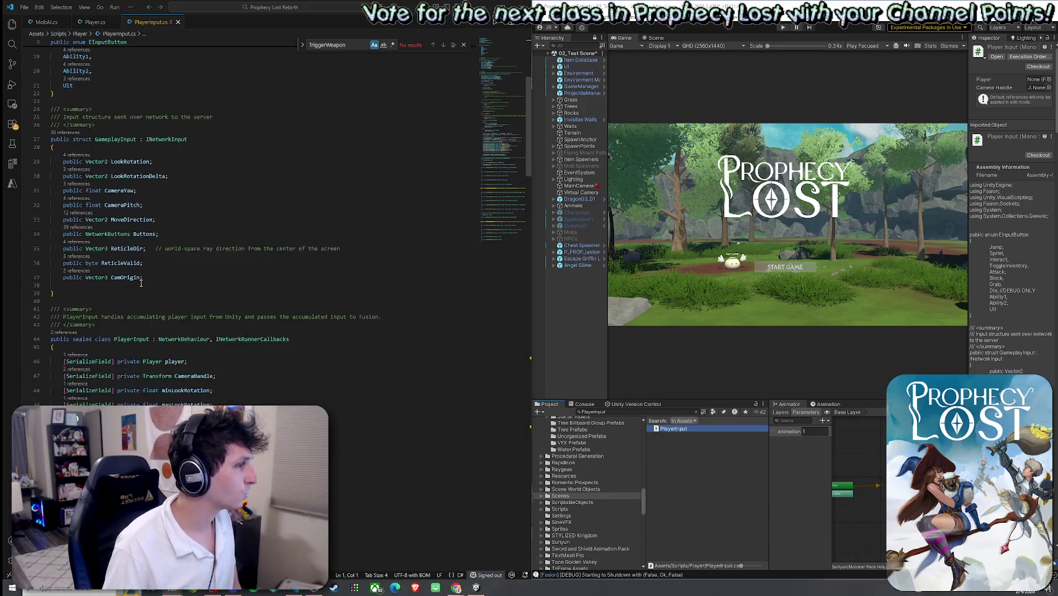
{"action": "scroll", "coordinate": [141, 283], "scroll_direction": "down", "scroll_amount": 15}
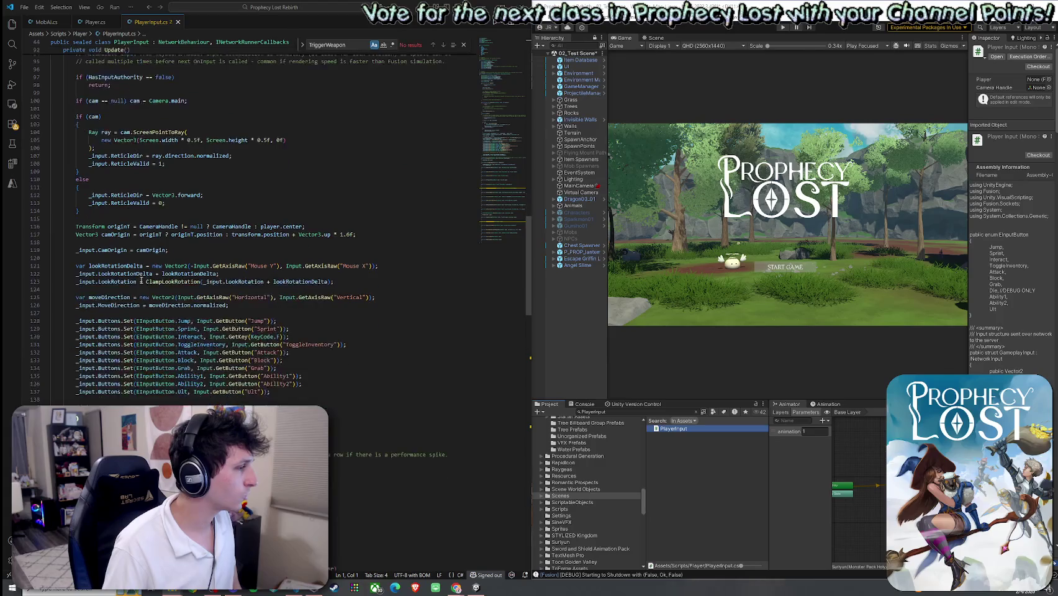
{"action": "scroll", "coordinate": [294, 272], "scroll_direction": "down", "scroll_amount": 3}
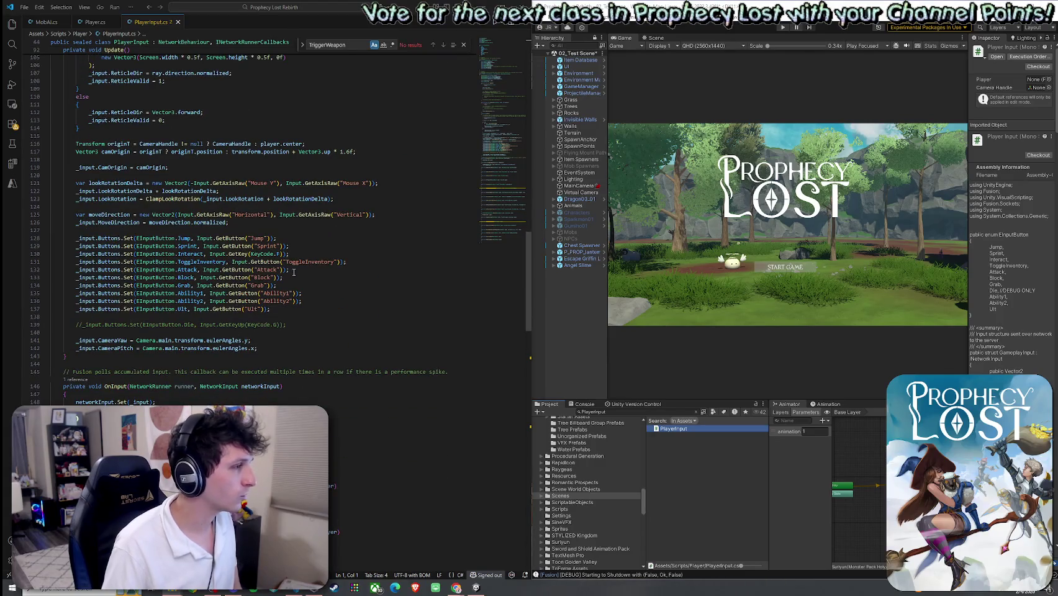
{"action": "mouse_move", "coordinate": [294, 271]}
{"action": "left_mouse_down"}
{"action": "mouse_move", "coordinate": [76, 270]}
{"action": "mouse_move", "coordinate": [300, 272]}
{"action": "left_mouse_up"}
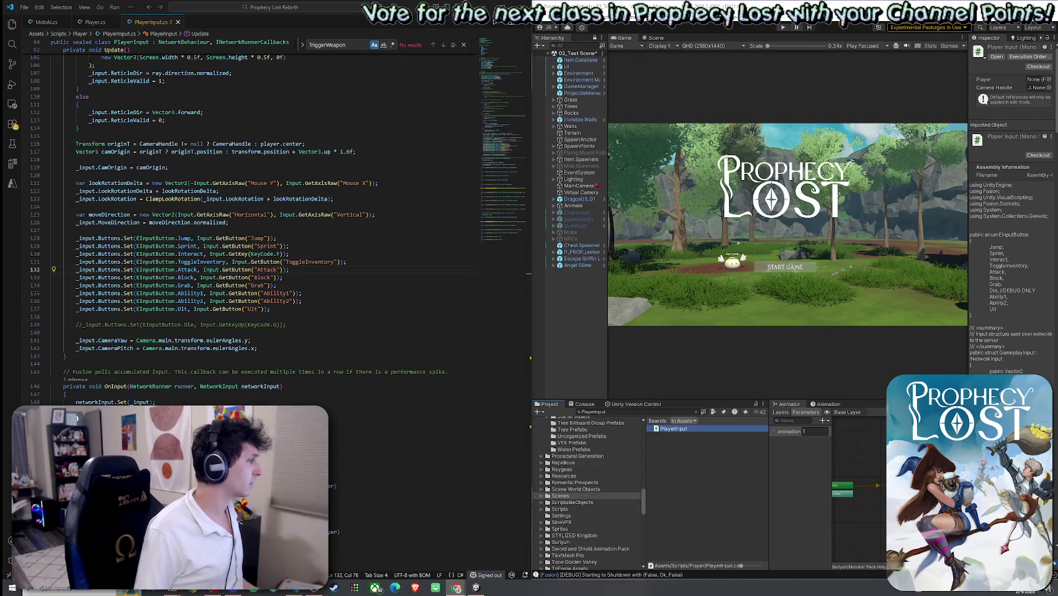
Append AttackQuickTap and ChargeStart as new enum entries after Ult
{"action": "scroll", "coordinate": [227, 278], "scroll_direction": "up", "scroll_amount": 20}
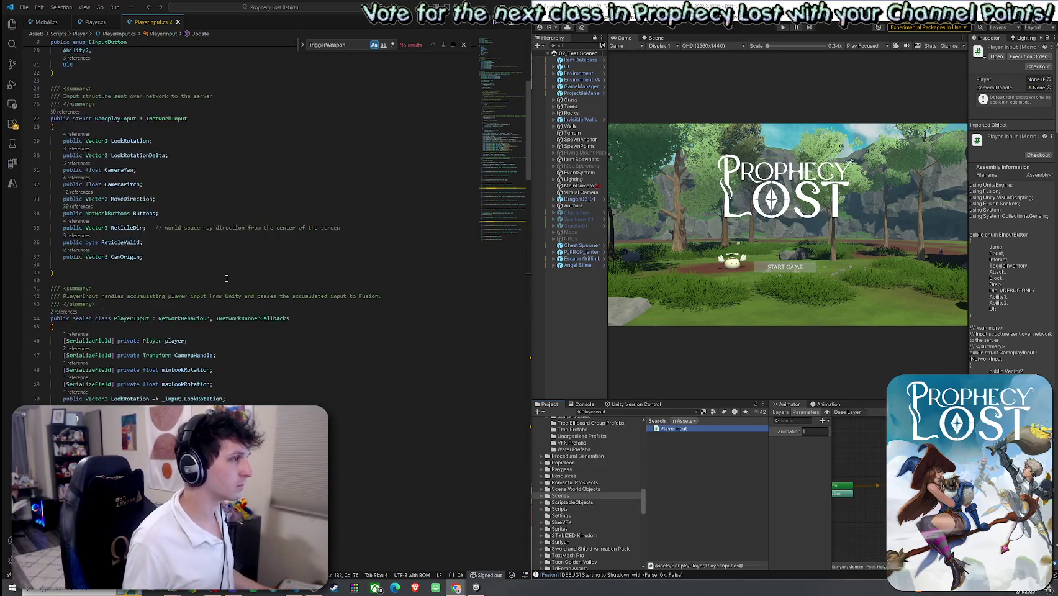
{"action": "scroll", "coordinate": [226, 278], "scroll_direction": "up", "scroll_amount": 3}
{"action": "left_click", "coordinate": [136, 292]}
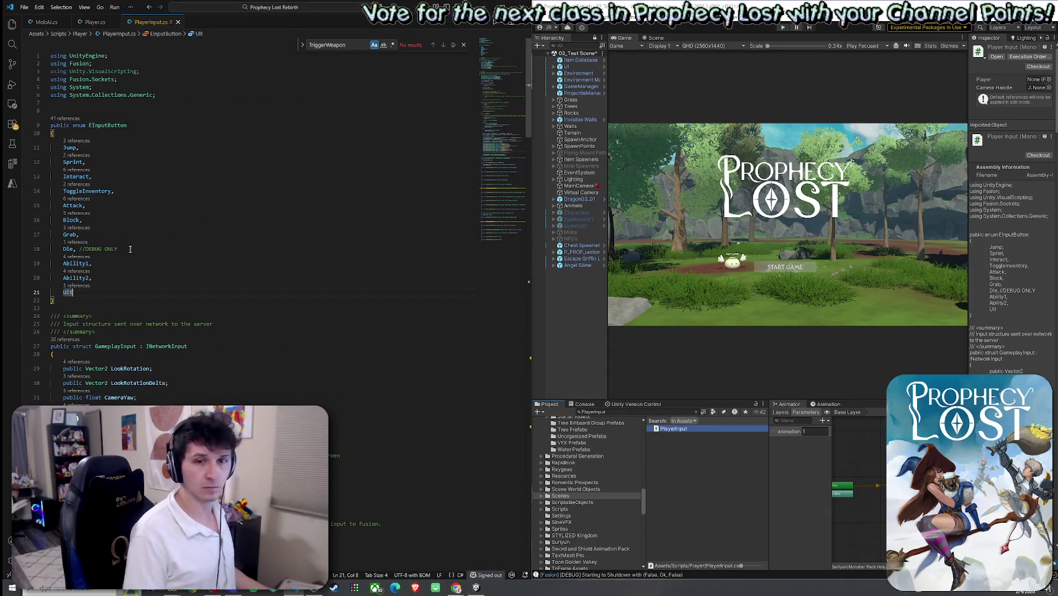
{"action": "type", "text": ","}
{"action": "key", "text": "Return"}
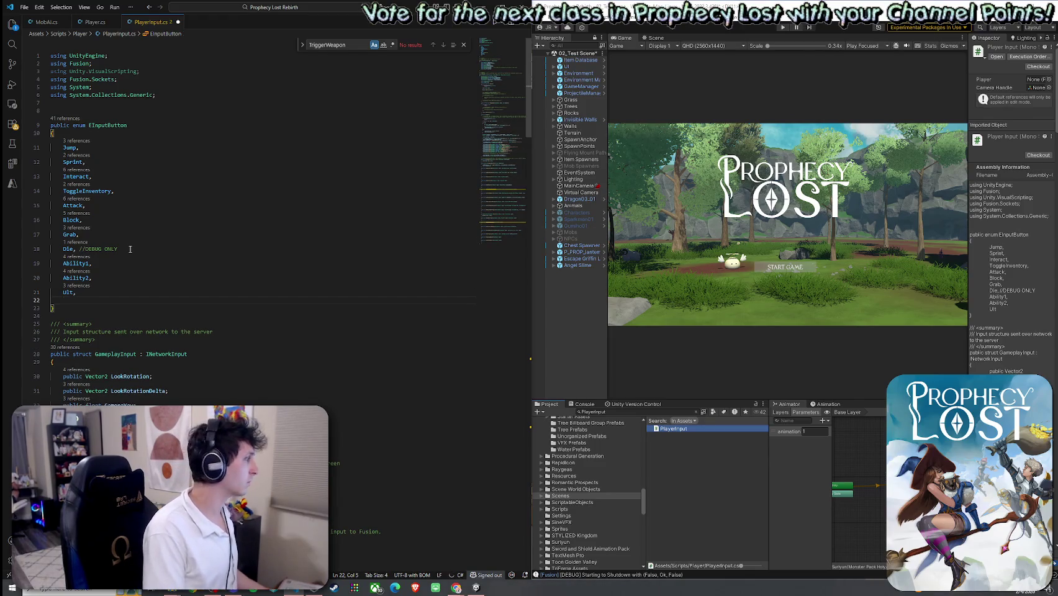
{"action": "type", "text": "AttackQui"}
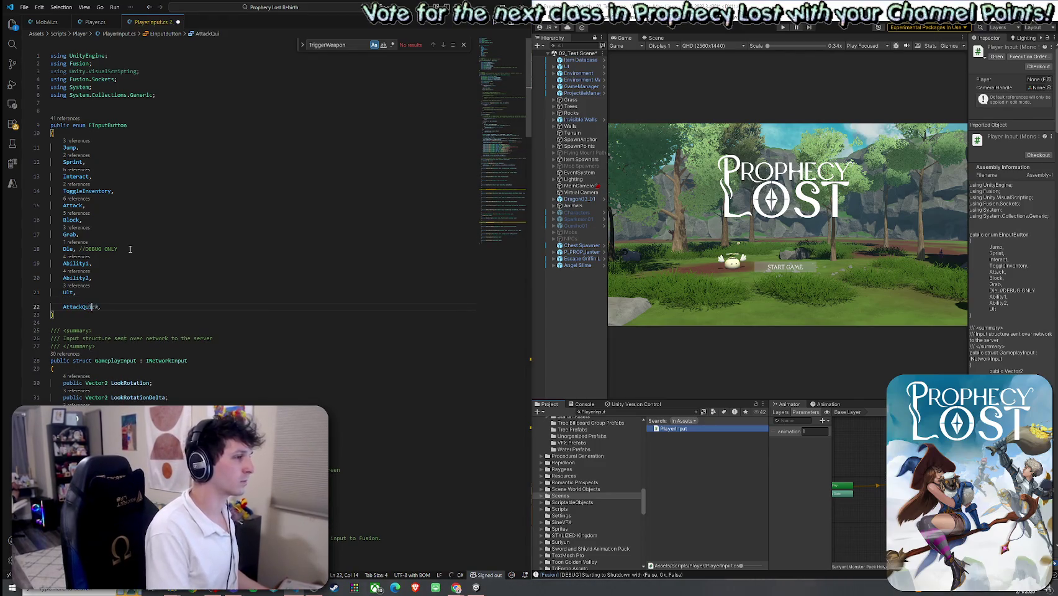
{"action": "type", "text": "ckTap,"}
{"action": "key", "text": "Return"}
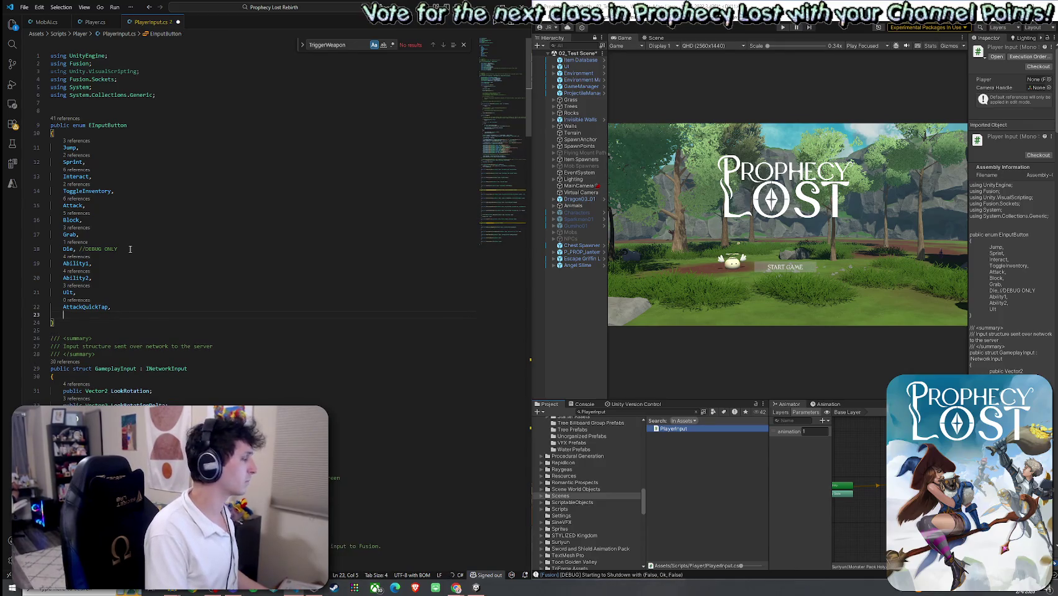
{"action": "type", "text": "c"}
{"action": "key", "text": "BackSpace"}
{"action": "type", "text": "ChargeStat"}
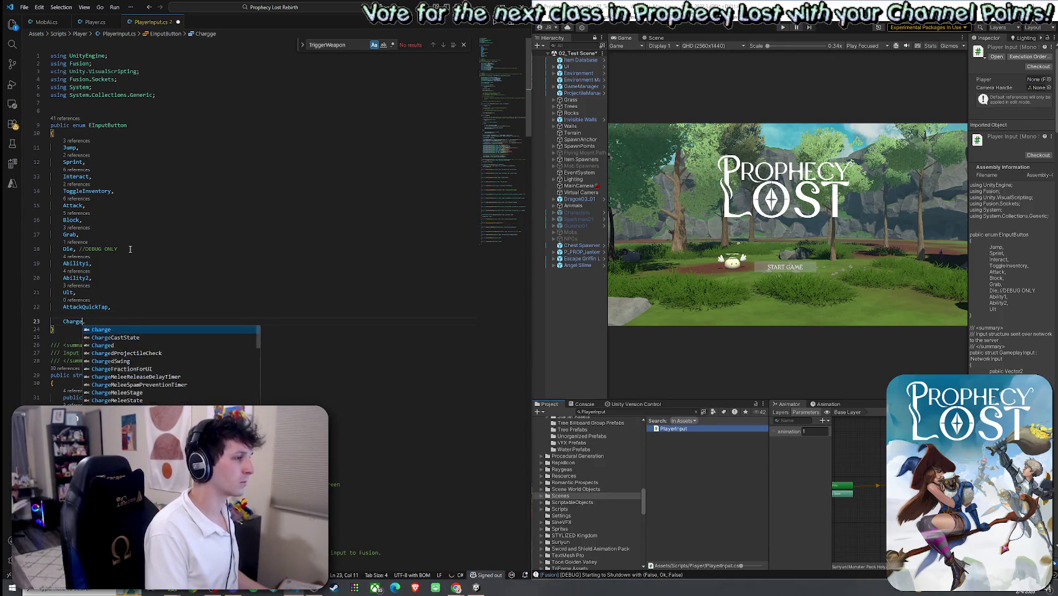
{"action": "key", "text": "BackSpace"}
{"action": "type", "text": "rt"}
{"action": "left_click", "coordinate": [131, 263]}
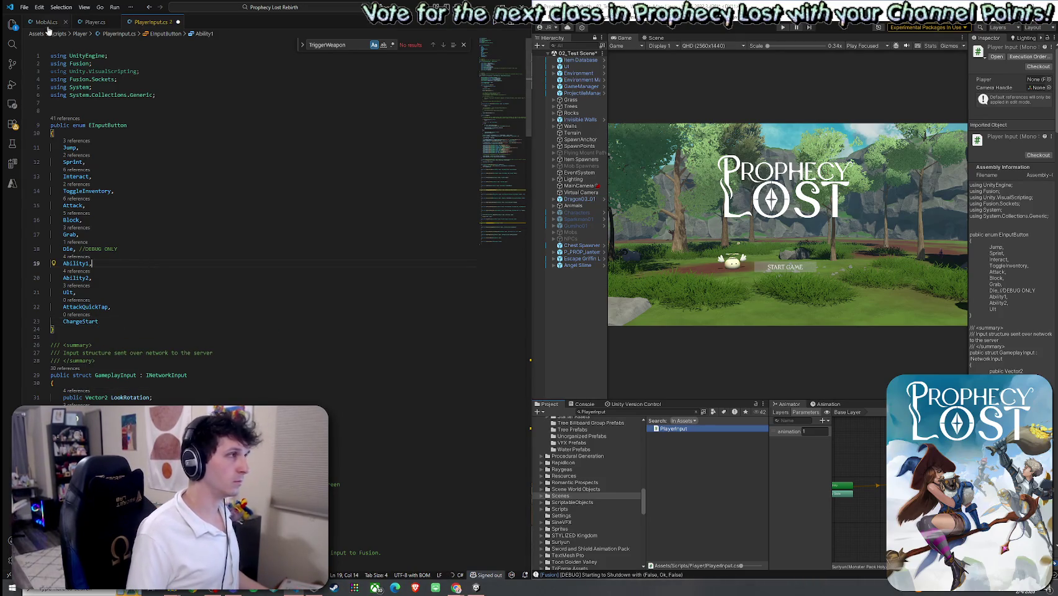
Try saving from the File menu, then cancel the Save As prompt
{"action": "left_click", "coordinate": [24, 7]}
{"action": "left_click", "coordinate": [57, 157]}
{"action": "key", "text": "Escape"}
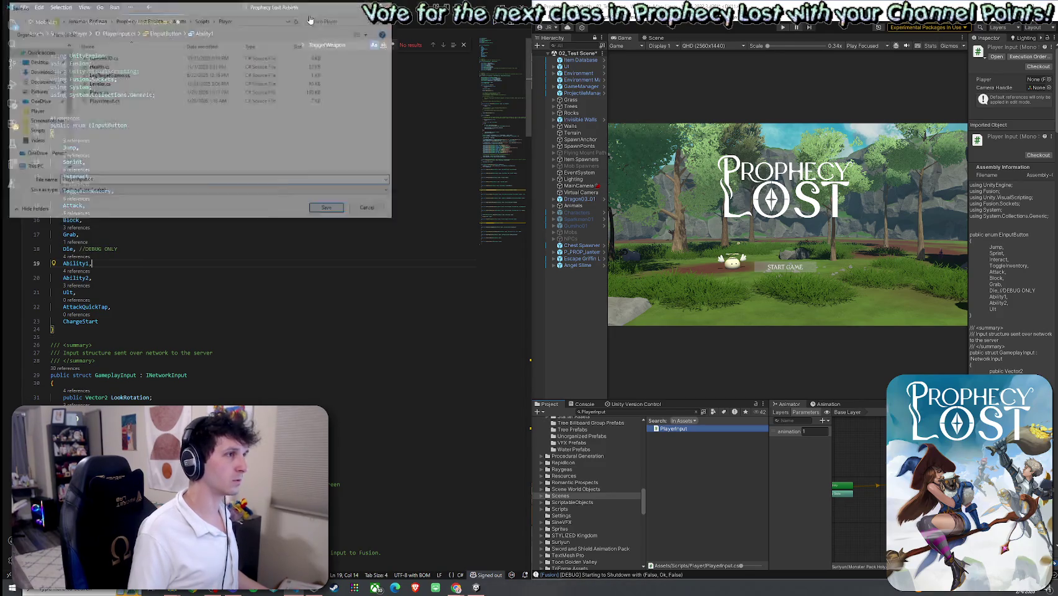
Save PlayerInput.cs in place with File > Save
{"action": "left_click", "coordinate": [24, 7]}
{"action": "left_click", "coordinate": [59, 147]}
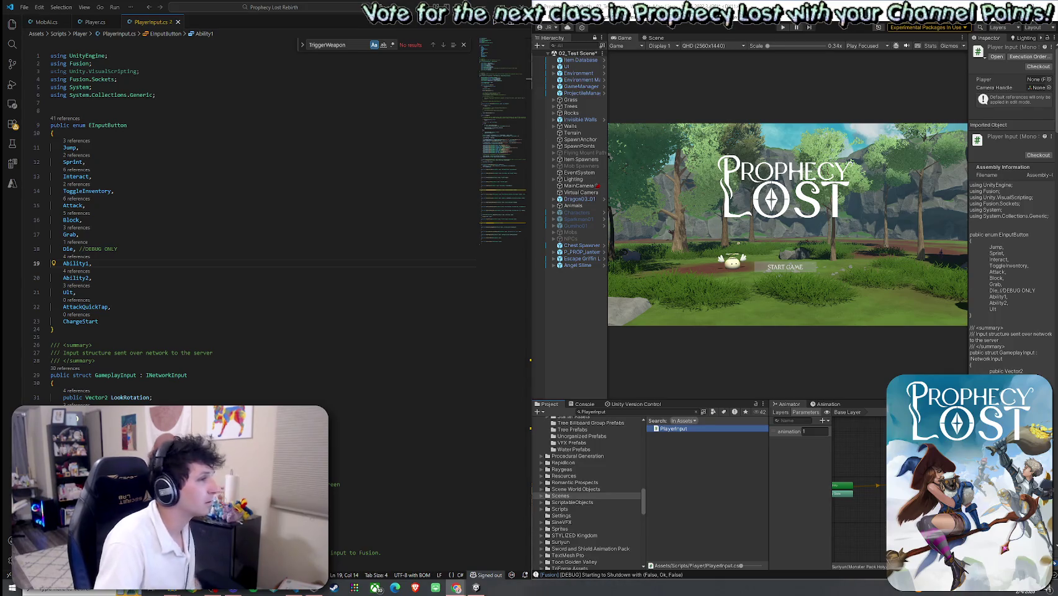
Insert chargeHoldSeconds = 0.30f plus _attackDownPrev and _attackHeldTicks fields below maxLookRotation
{"action": "scroll", "coordinate": [186, 328], "scroll_direction": "down", "scroll_amount": 3}
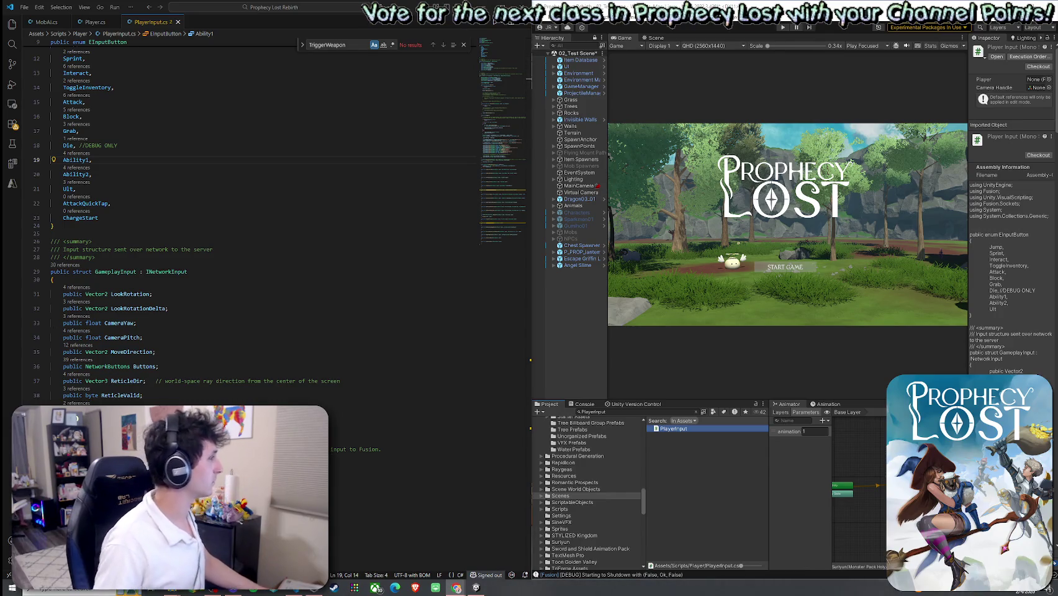
{"action": "scroll", "coordinate": [176, 348], "scroll_direction": "down", "scroll_amount": 3}
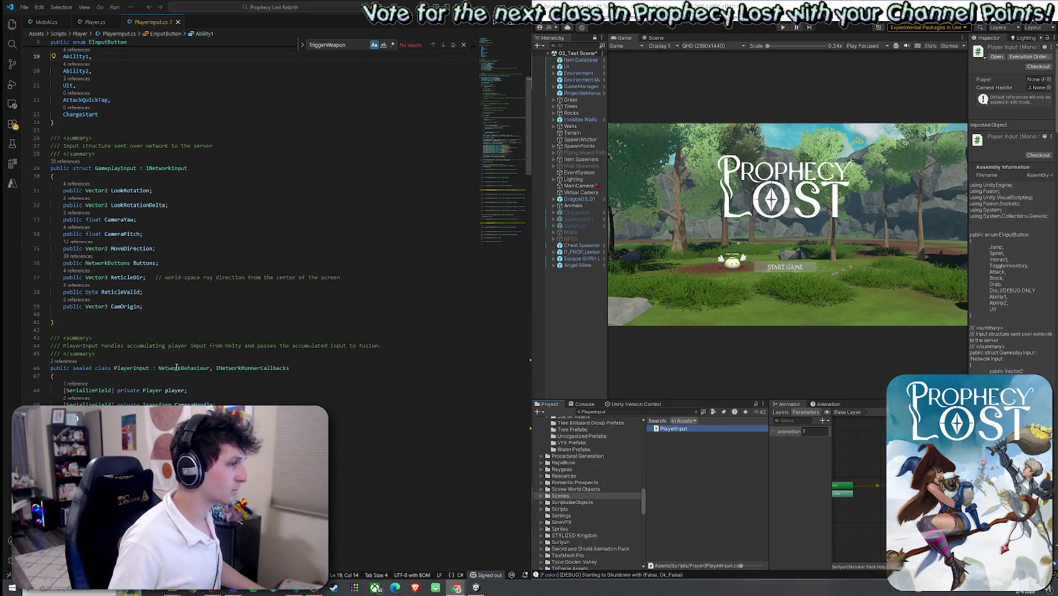
{"action": "scroll", "coordinate": [176, 337], "scroll_direction": "down", "scroll_amount": 3}
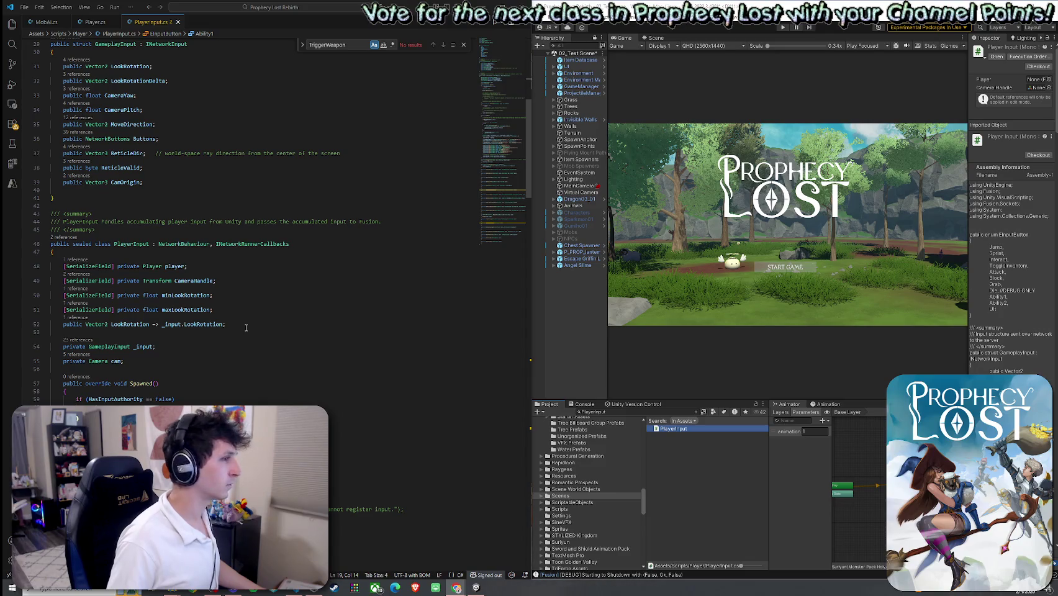
{"action": "left_click", "coordinate": [250, 324]}
{"action": "key", "text": "ctrl+v"}
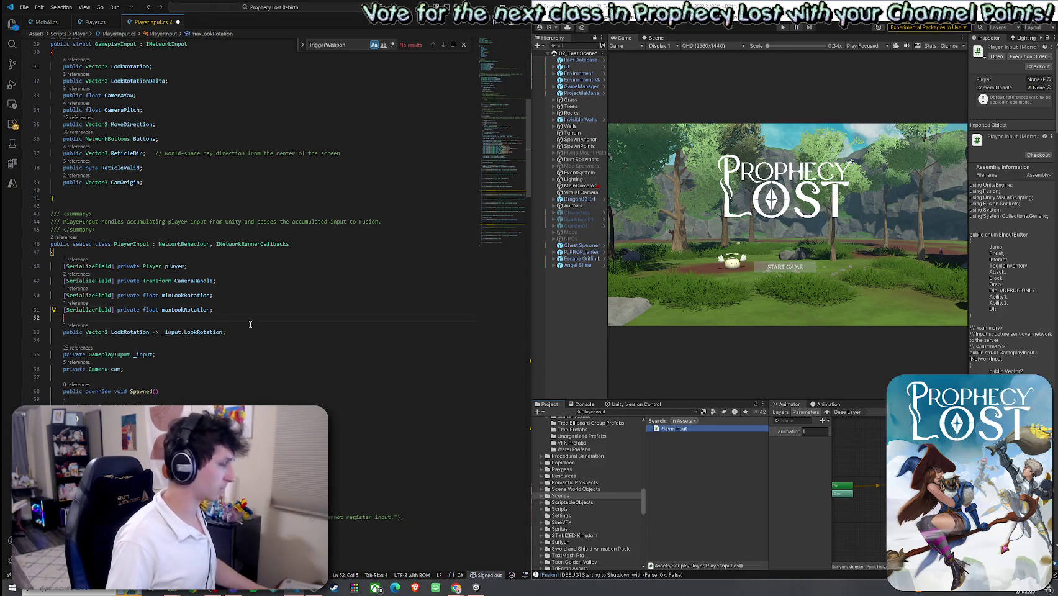
{"action": "key", "text": "Escape"}
Indent the two private tracking fields to match the others, then return to chargeHoldSeconds
{"action": "key", "text": "shift+Up"}
{"action": "key", "text": "shift+Up"}
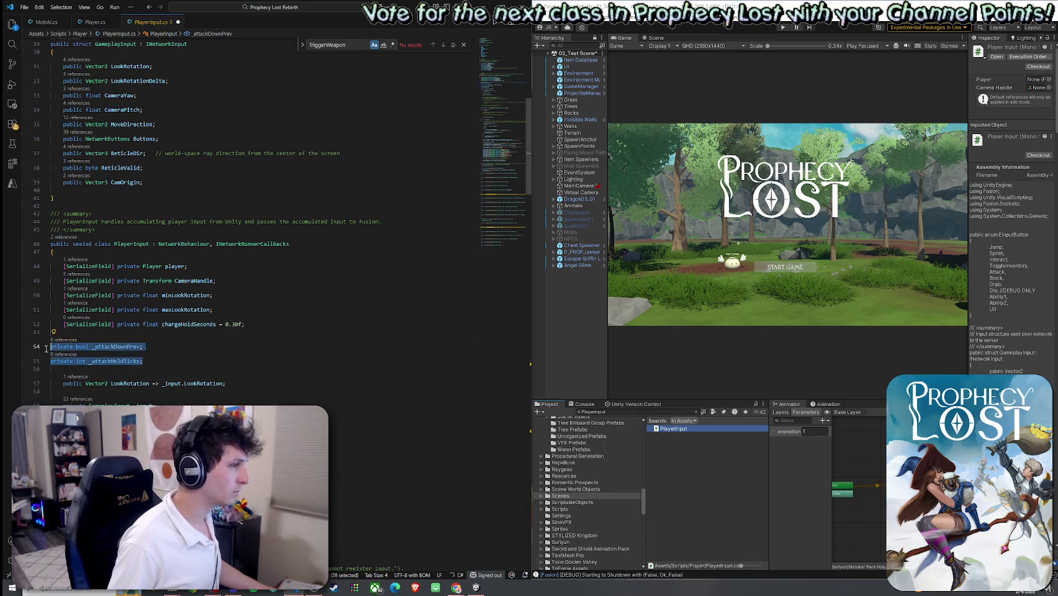
{"action": "key", "text": "Tab"}
{"action": "left_click", "coordinate": [140, 360]}
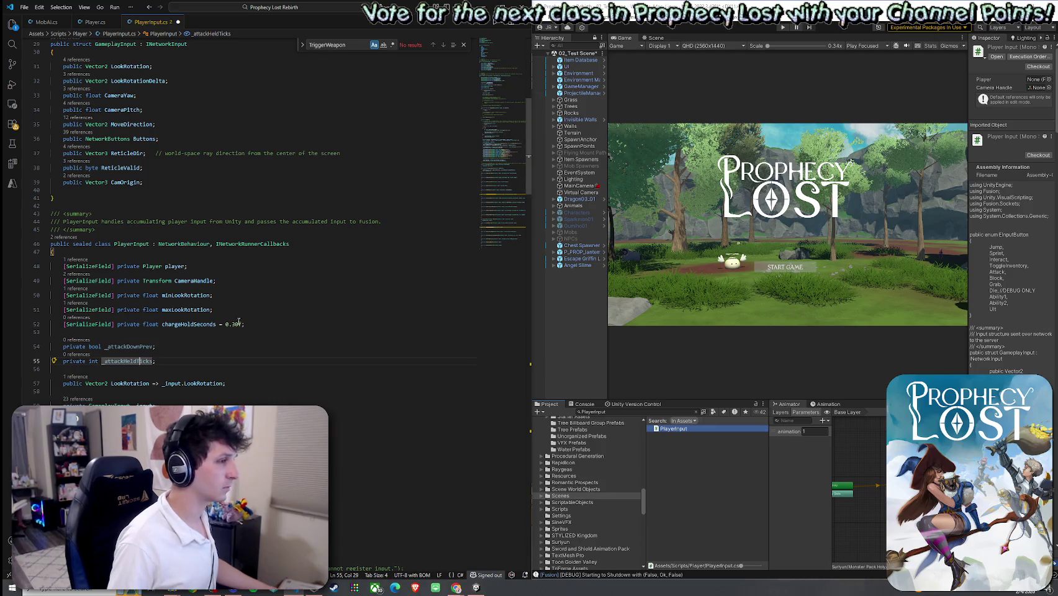
{"action": "left_click", "coordinate": [200, 324]}
{"action": "left_click", "coordinate": [253, 326]}
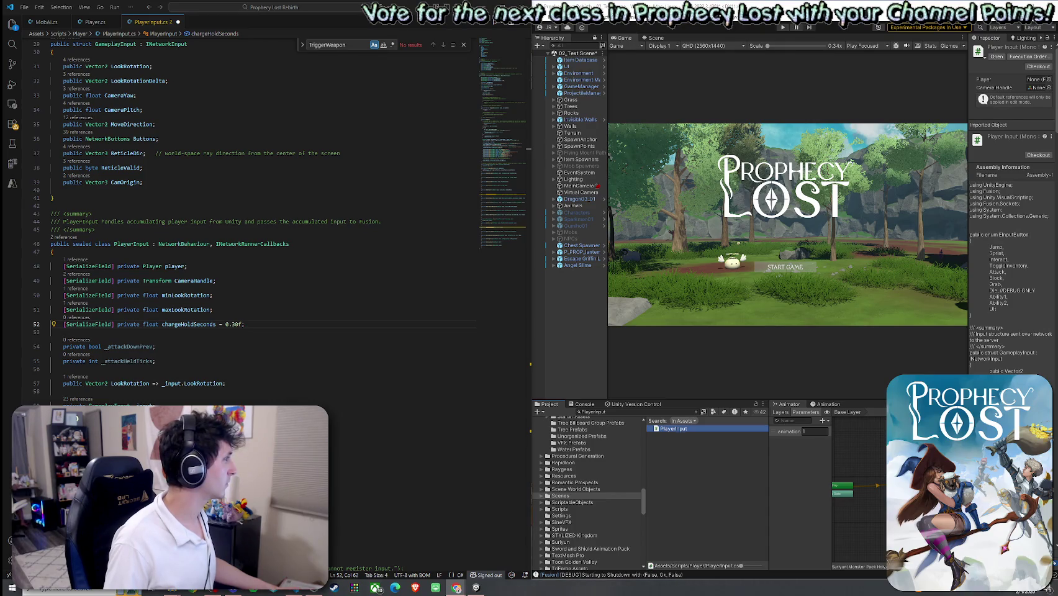
Above networkInput.Set in OnInput, add the comment '//clear derived rulse buttons every tick so they don't stick'
{"action": "scroll", "coordinate": [155, 338], "scroll_direction": "down", "scroll_amount": 7}
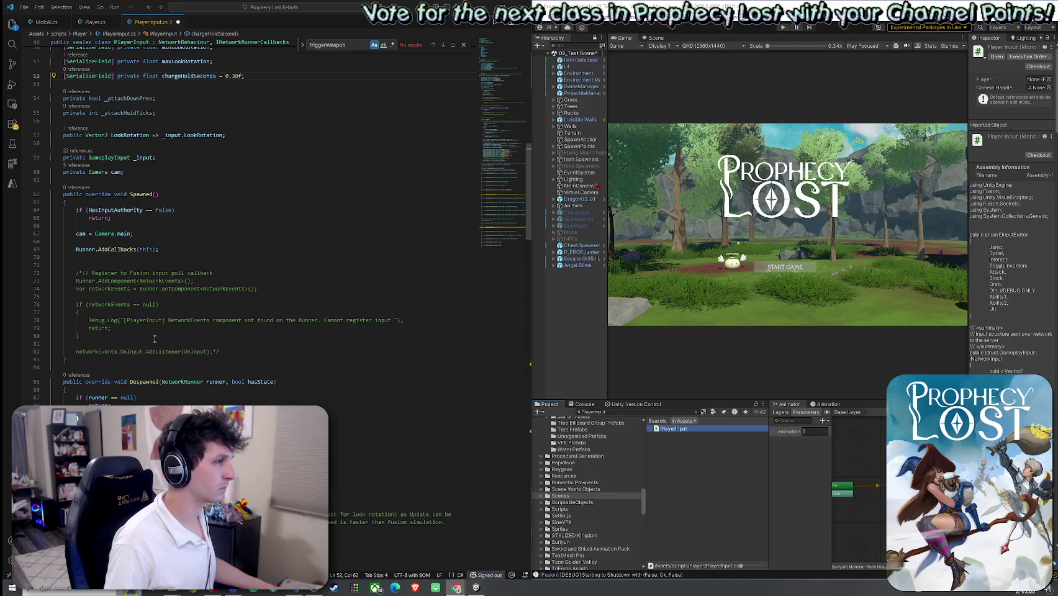
{"action": "scroll", "coordinate": [155, 338], "scroll_direction": "down", "scroll_amount": 20}
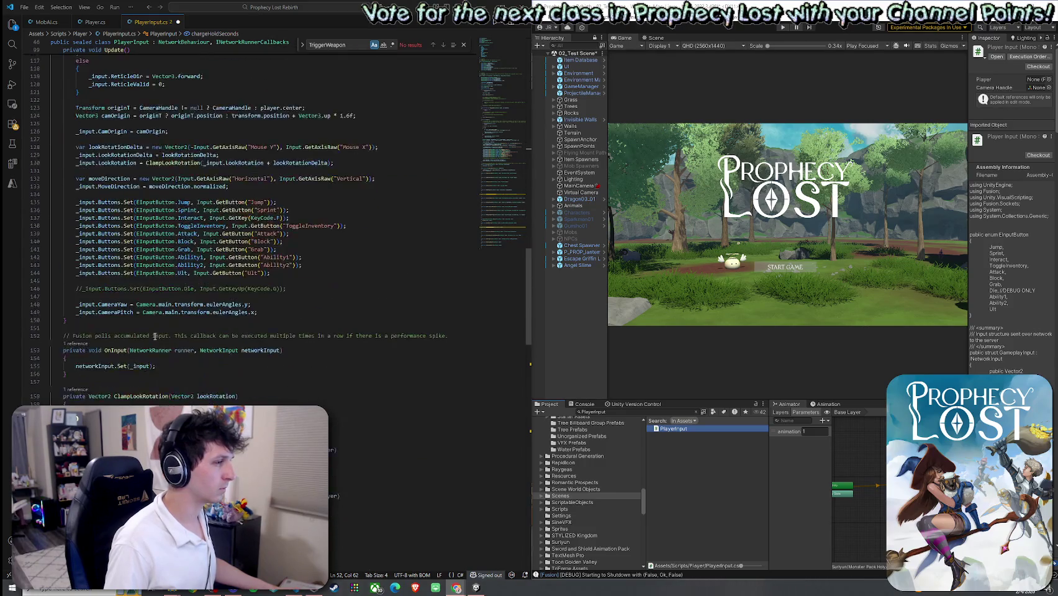
{"action": "scroll", "coordinate": [155, 336], "scroll_direction": "down", "scroll_amount": 4}
{"action": "left_click", "coordinate": [96, 284]}
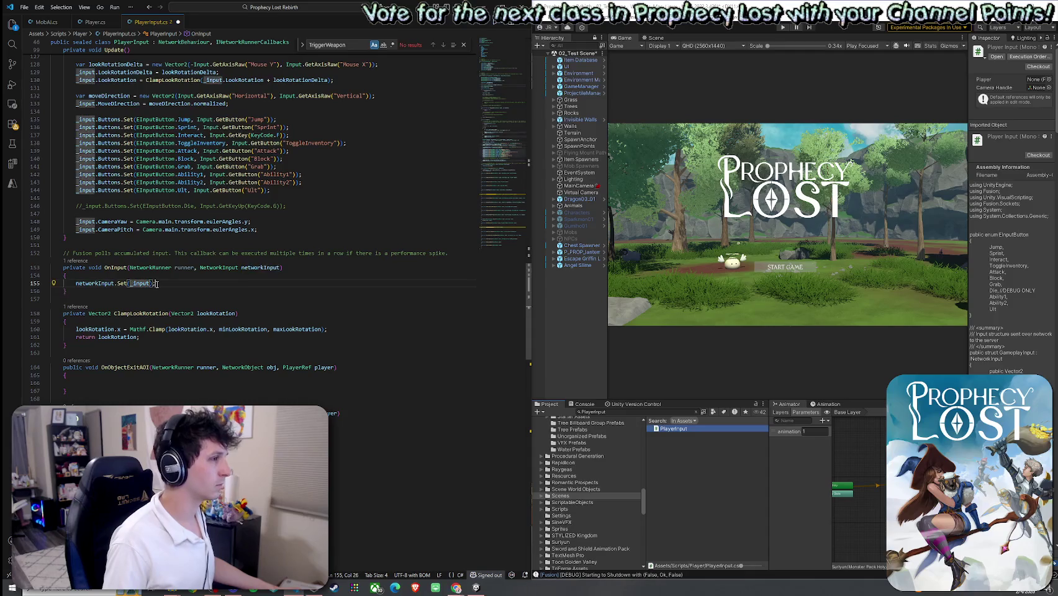
{"action": "key", "text": "End"}
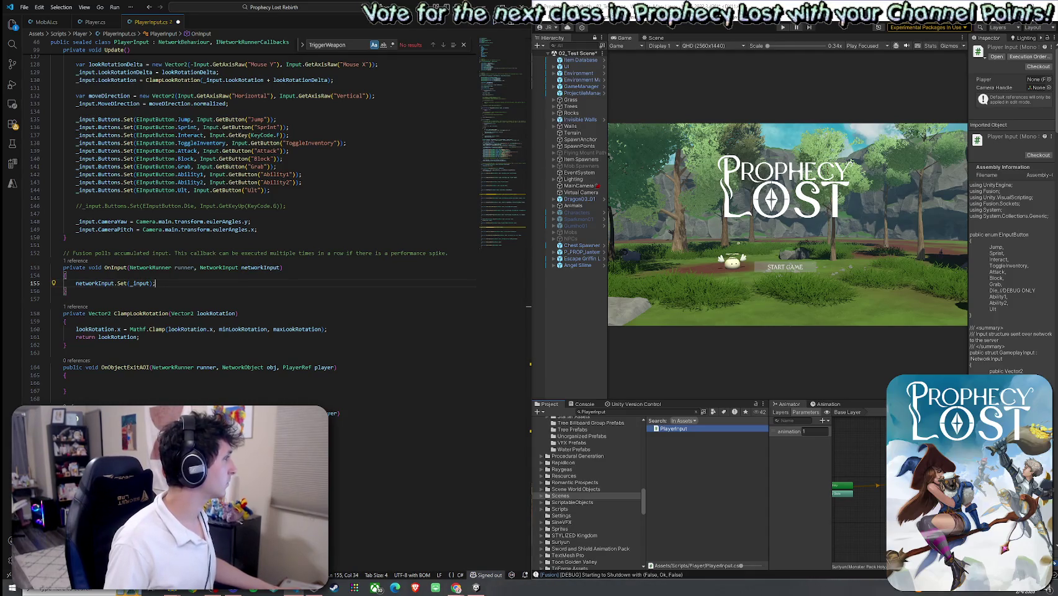
{"action": "key", "text": "Home"}
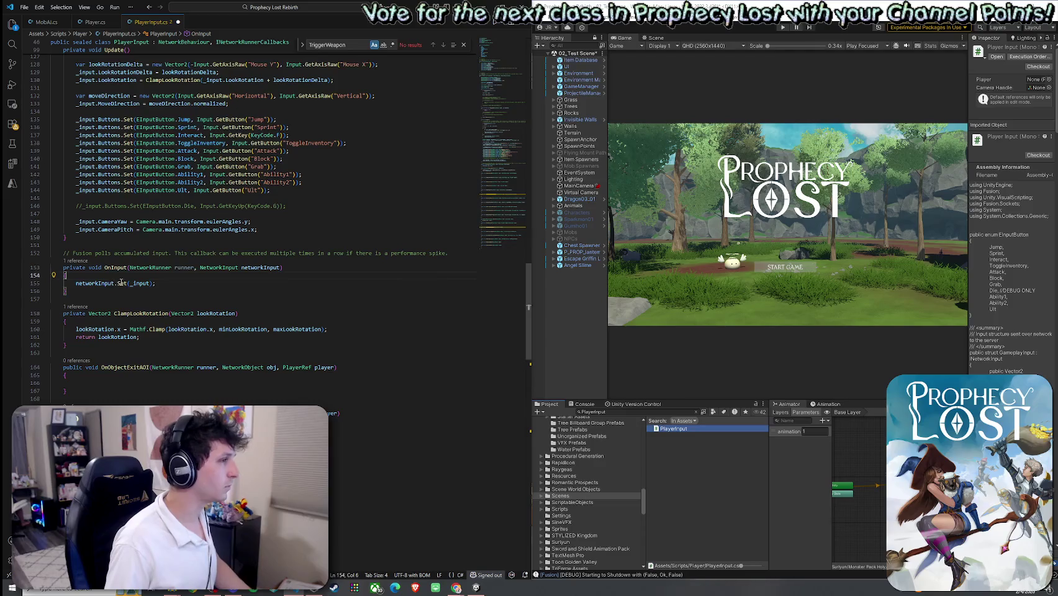
{"action": "key", "text": "Return"}
{"action": "key", "text": "Up"}
{"action": "type", "text": "//clea"}
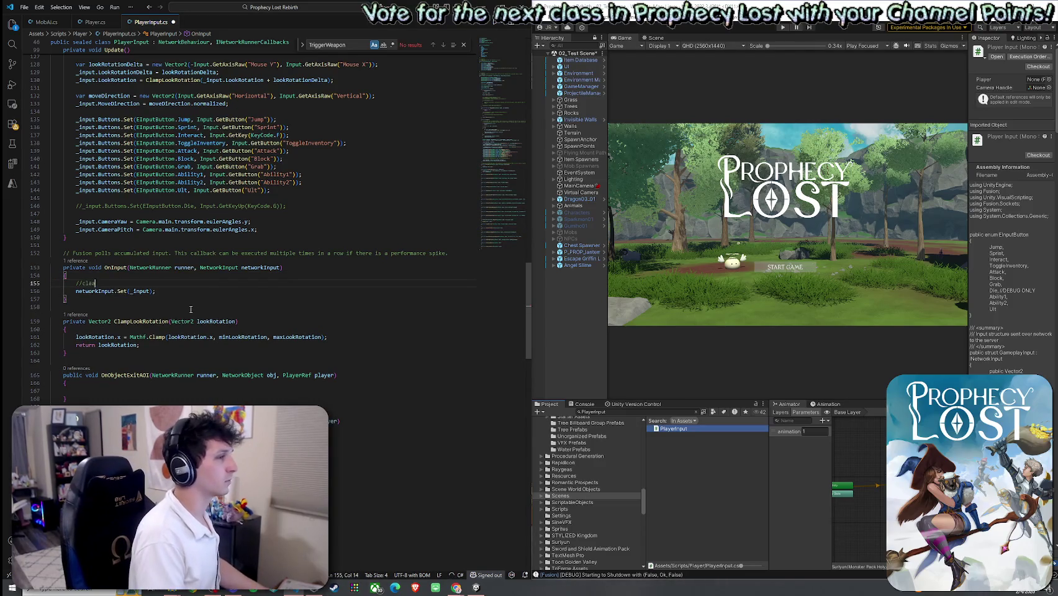
{"action": "type", "text": "r derived"}
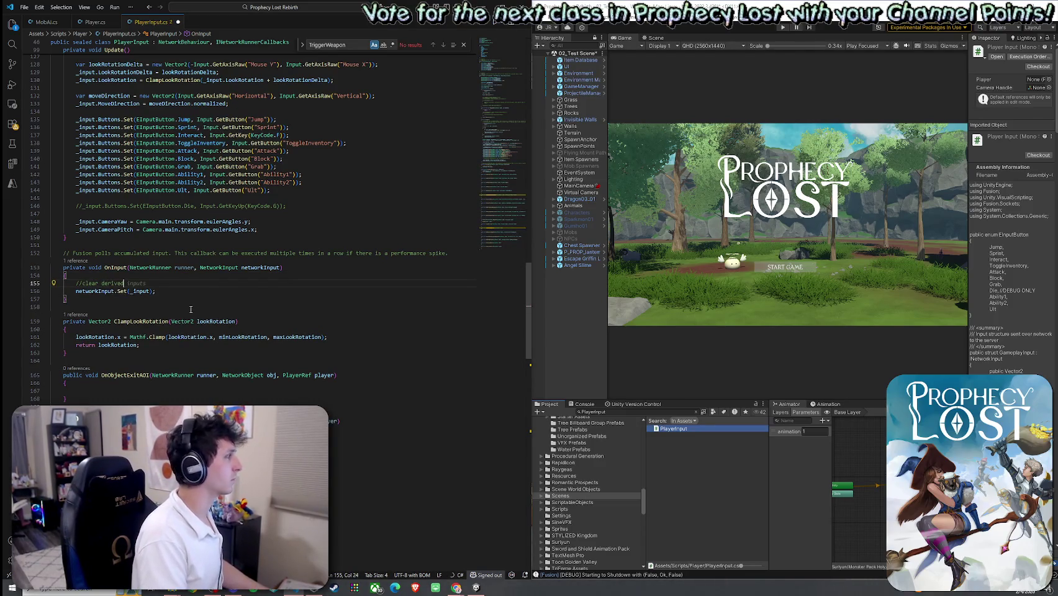
{"action": "type", "text": " rulse buttons w"}
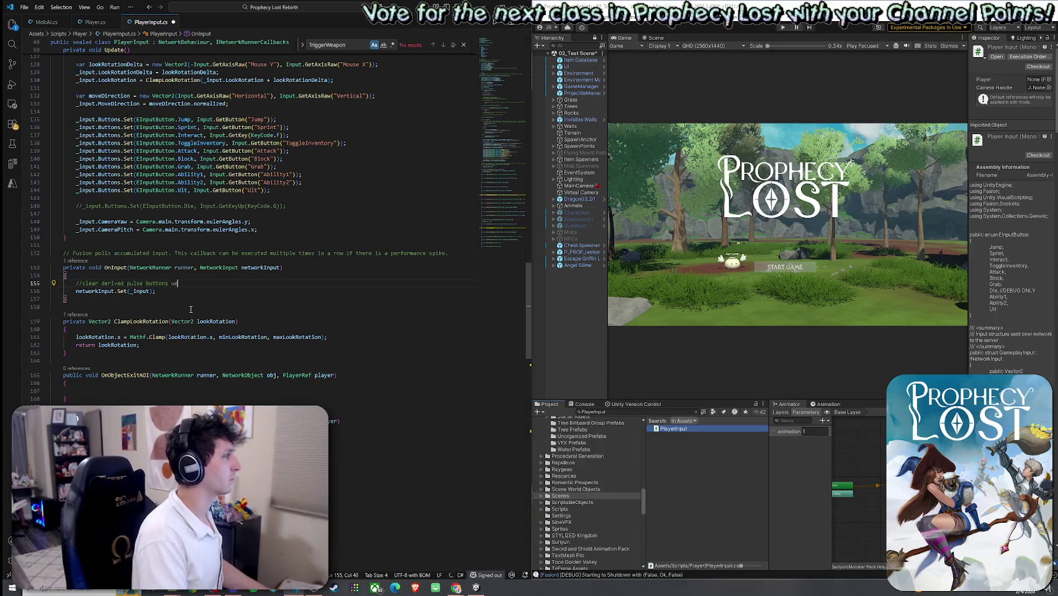
{"action": "key", "text": "BackSpace"}
{"action": "type", "text": "every tick "}
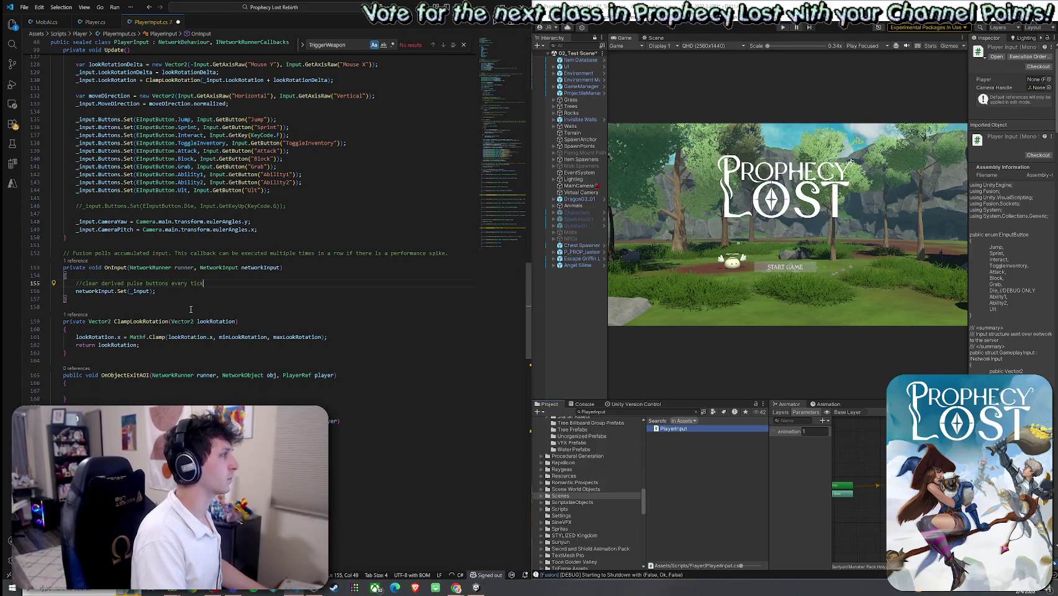
{"action": "type", "text": "so they don"}
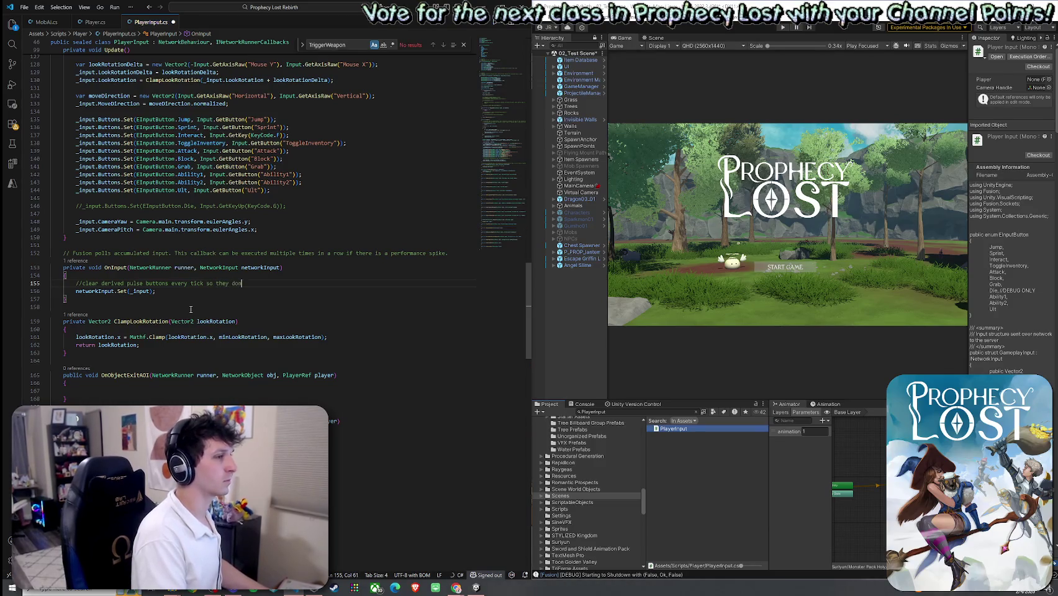
{"action": "type", "text": "'t stick"}
{"action": "key", "text": "Return"}
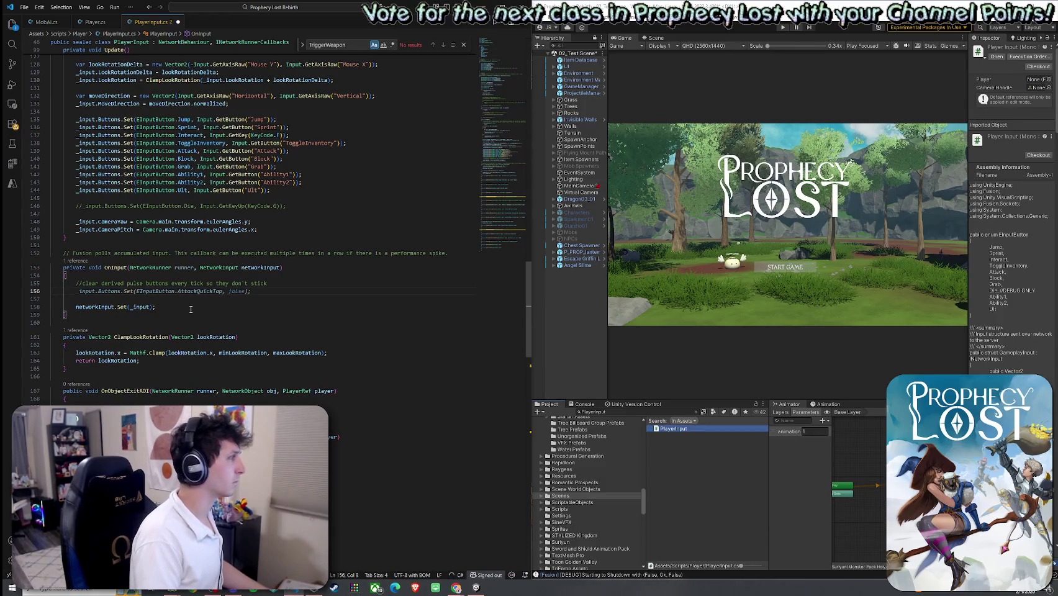
Add lines clearing AttackQuickTap and ChargeStart, then a '//Current "Attack is held" state' comment
{"action": "key", "text": "Tab"}
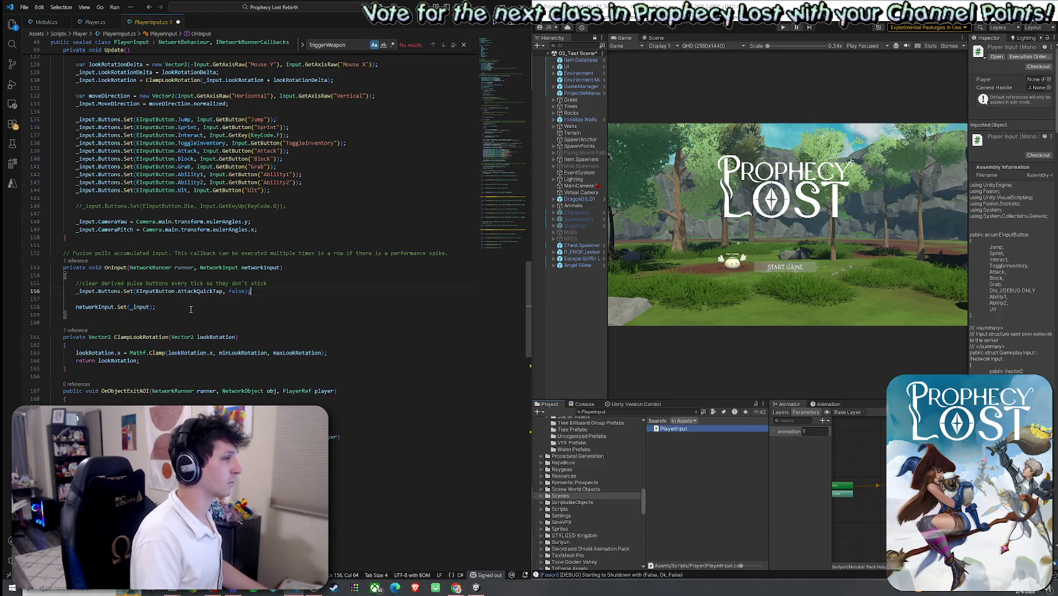
{"action": "key", "text": "Tab"}
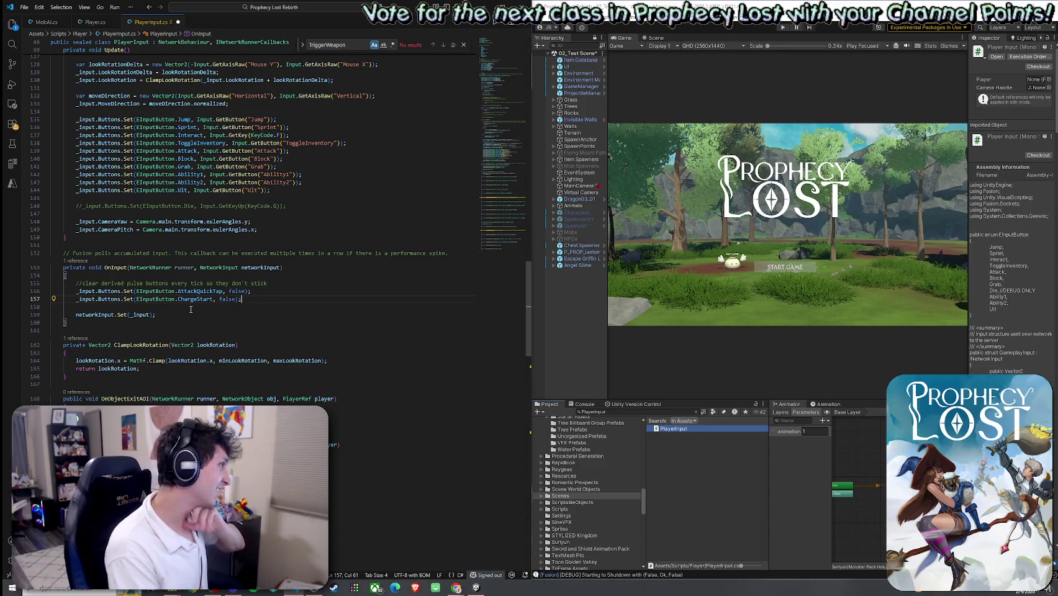
{"action": "key", "text": "Return"}
{"action": "key", "text": "Return"}
{"action": "type", "text": "//"}
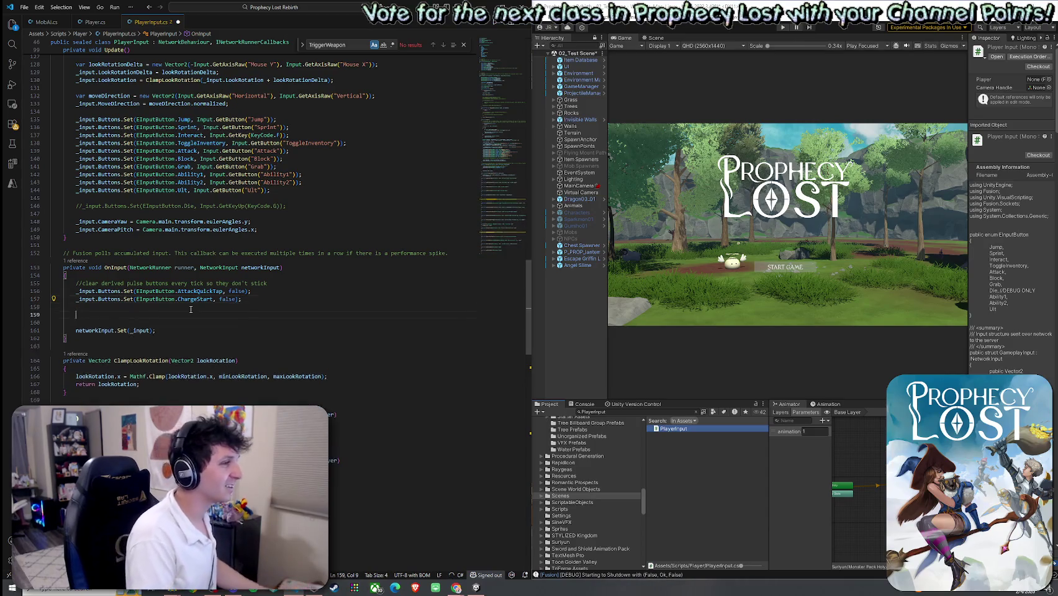
{"action": "type", "text": "C"}
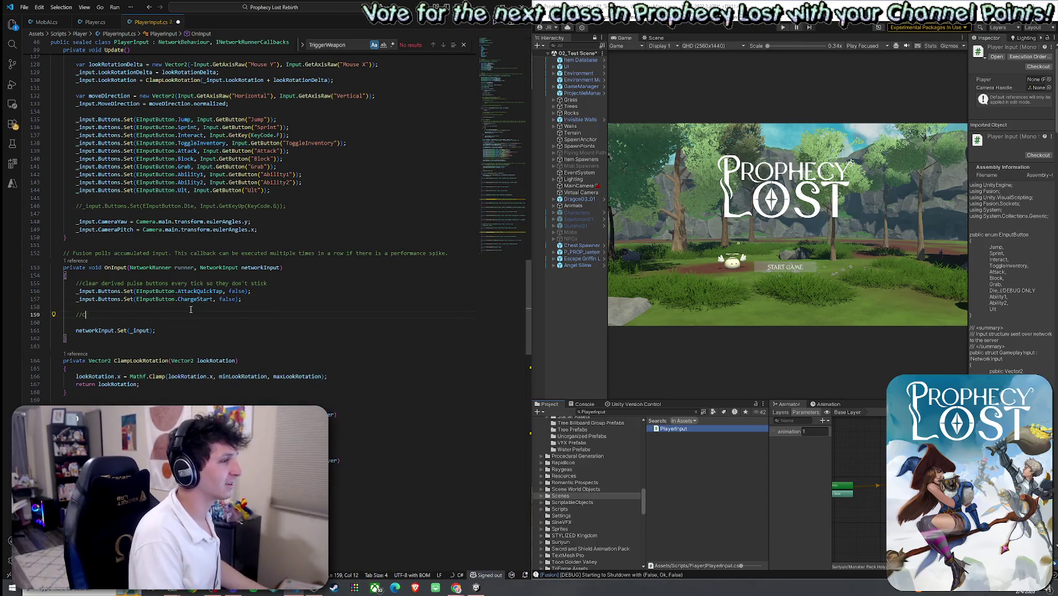
{"action": "type", "text": "urrent "}
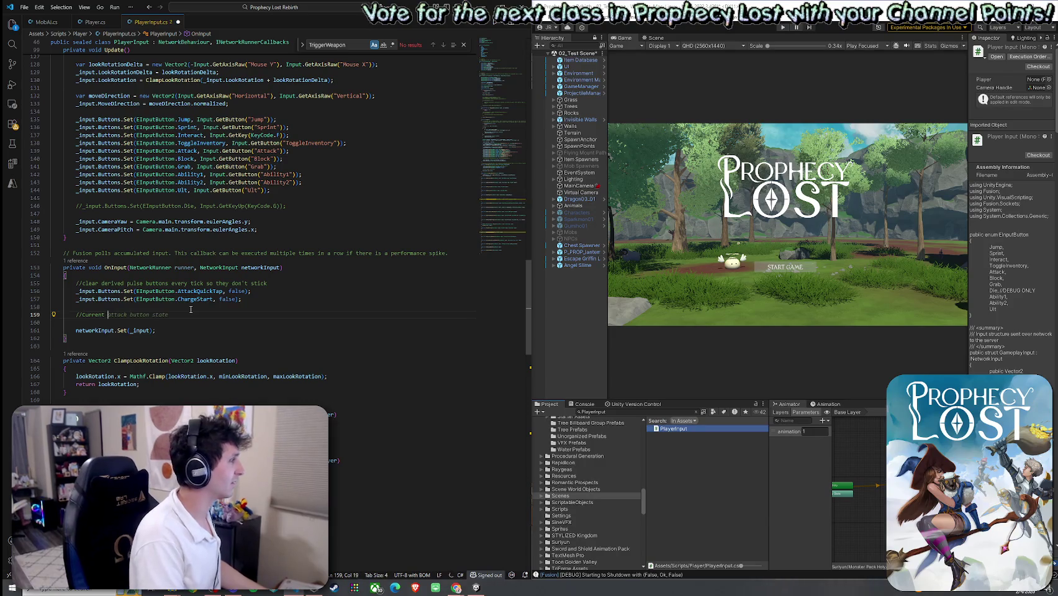
{"action": "type", "text": "\"Attack"}
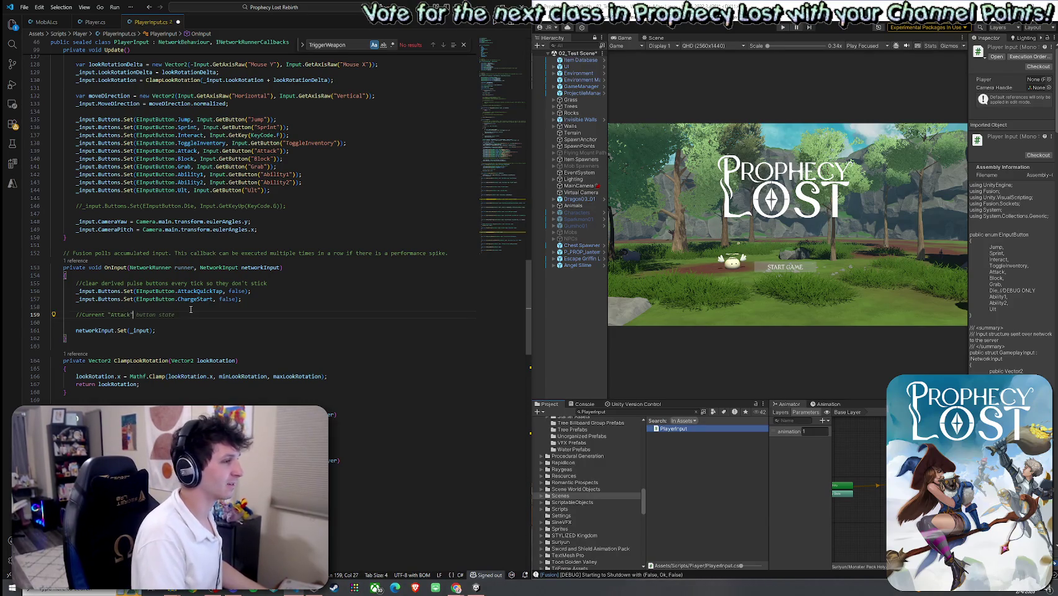
{"action": "type", "text": " is held"}
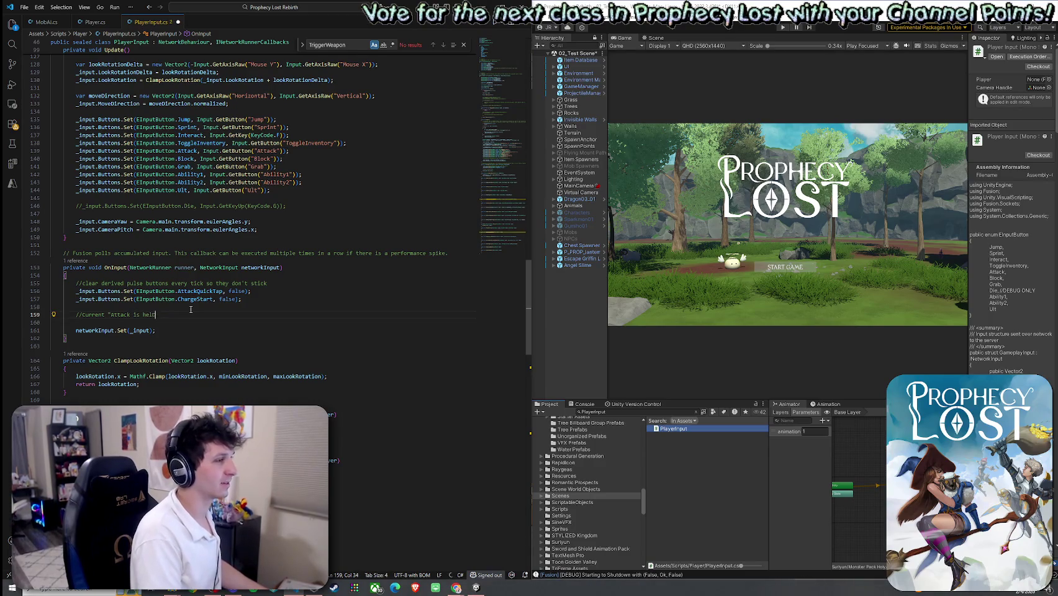
{"action": "type", "text": "\" state"}
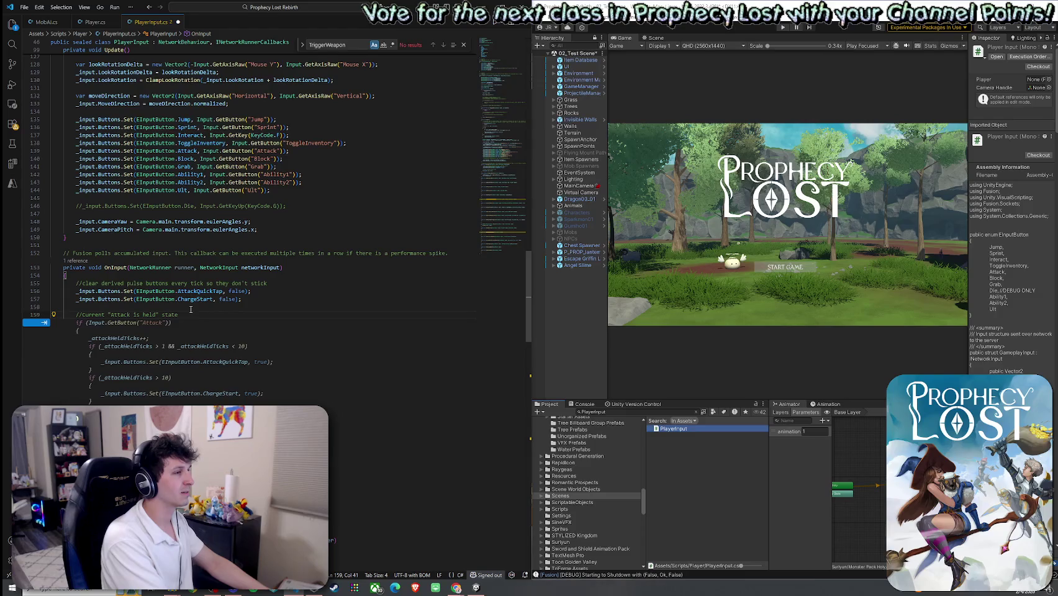
{"action": "key", "text": "Return"}
Declare bool attackDownNow from the IsSet check on EInputButton.Attack, adding an (int) cast
{"action": "type", "text": "bool "}
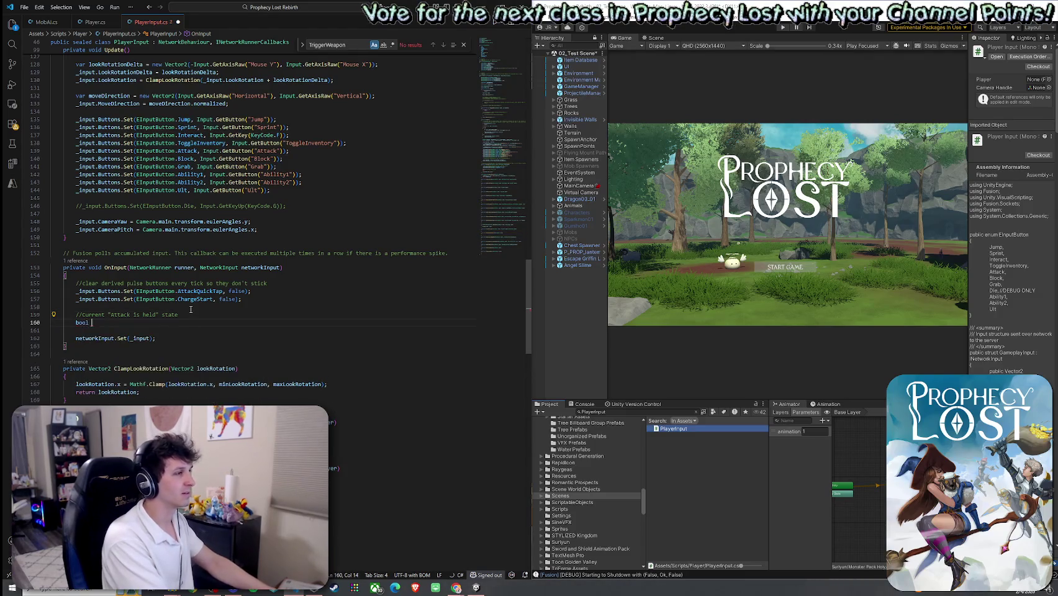
{"action": "type", "text": "attac"}
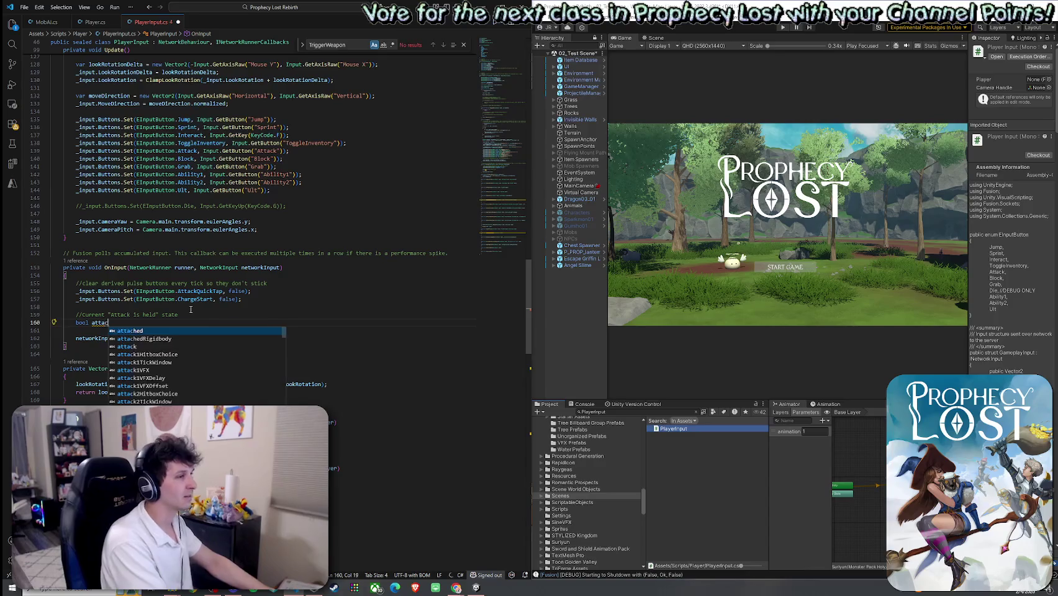
{"action": "type", "text": "kDownNow ="}
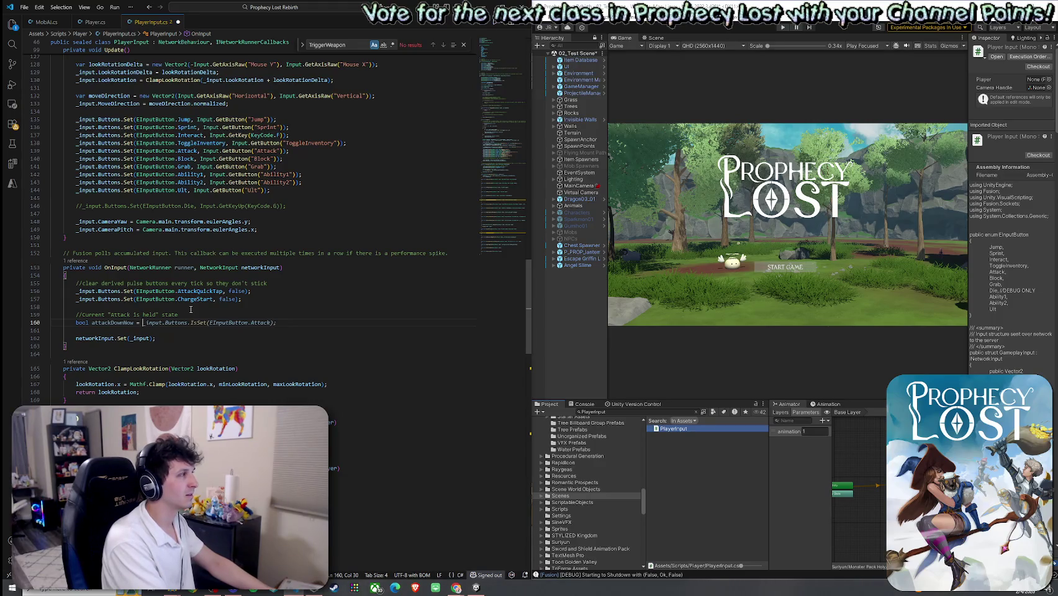
{"action": "key", "text": "Tab"}
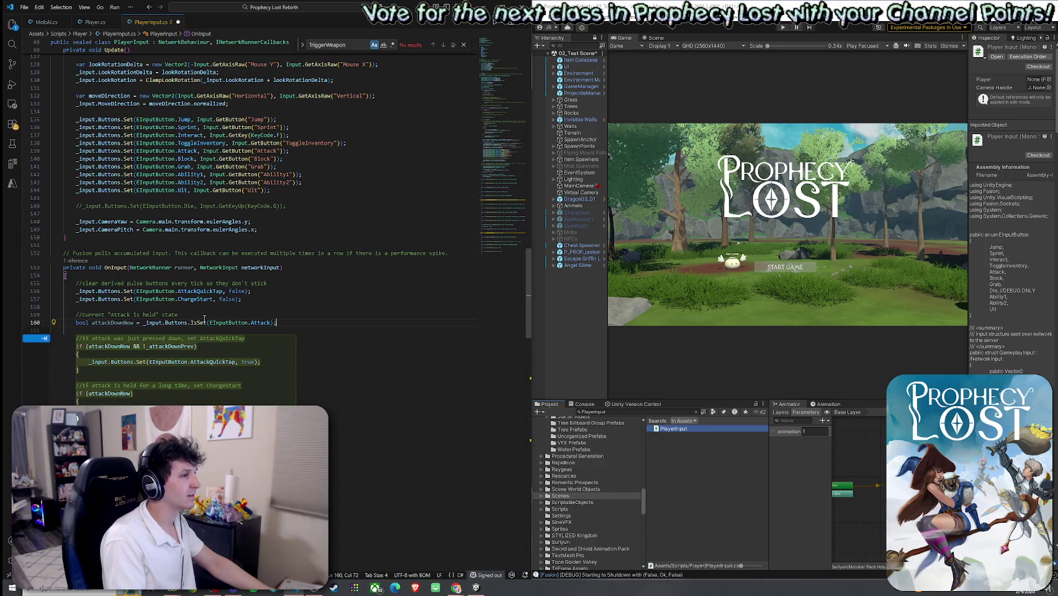
{"action": "left_click", "coordinate": [209, 323]}
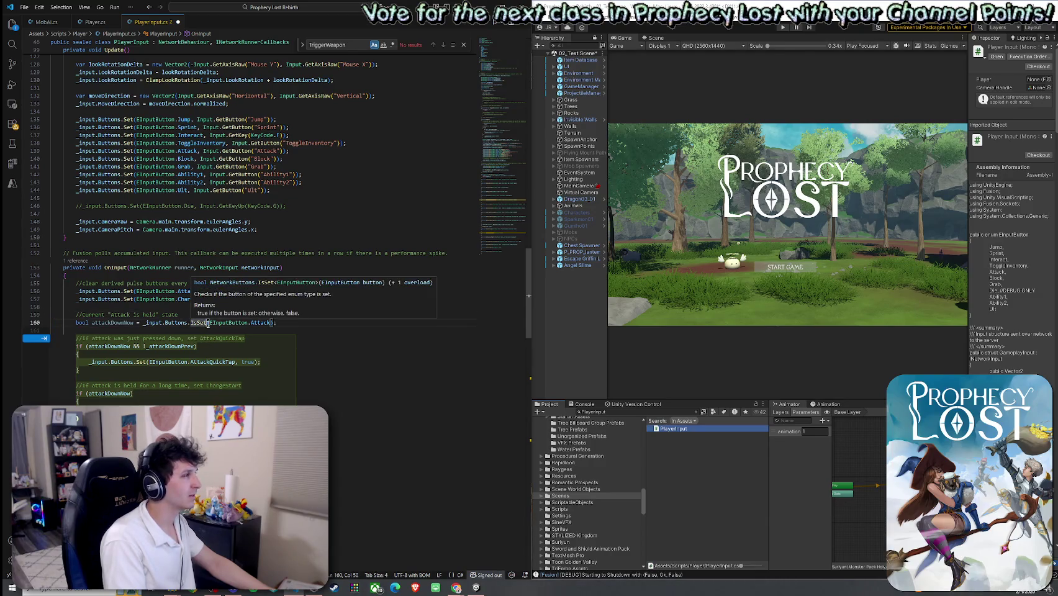
{"action": "key", "text": "Right"}
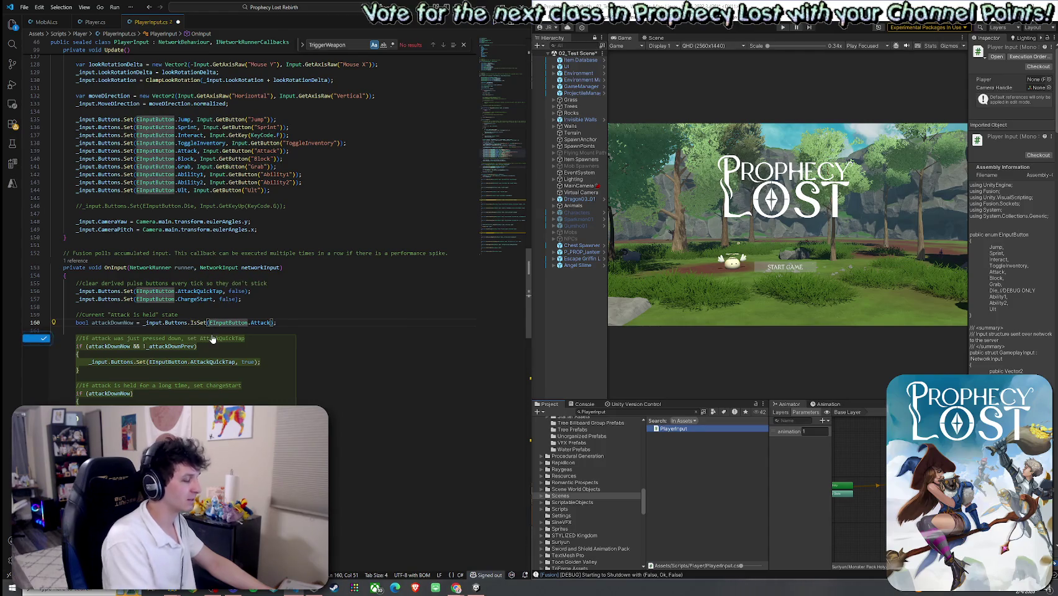
{"action": "type", "text": "(int)"}
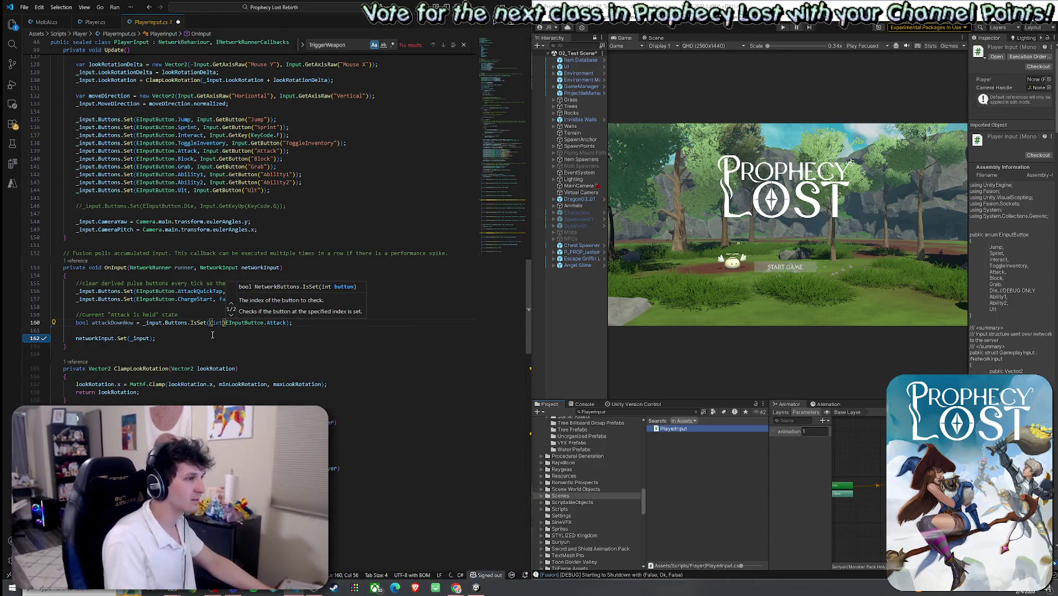
{"action": "left_click", "coordinate": [212, 336]}
{"action": "key", "text": "Escape"}
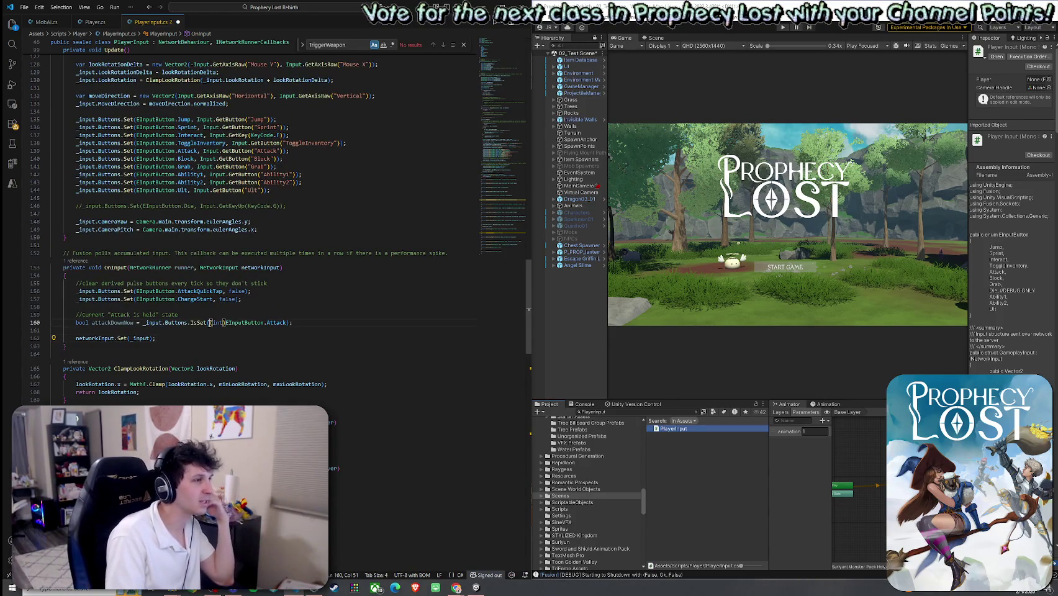
{"action": "double_click", "coordinate": [277, 323]}
{"action": "left_click", "coordinate": [295, 323]}
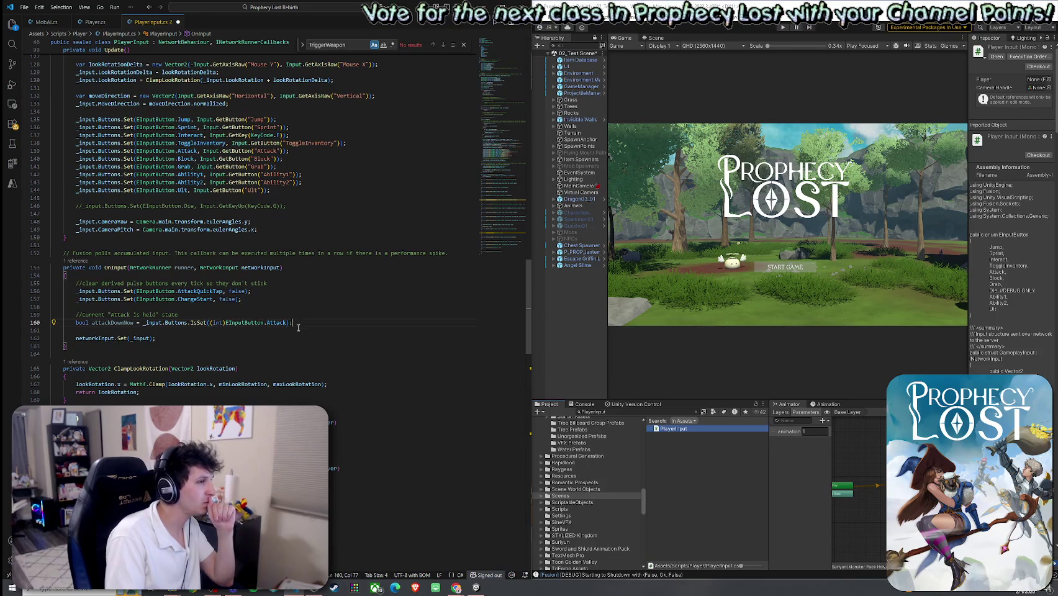
{"action": "left_click", "coordinate": [297, 330]}
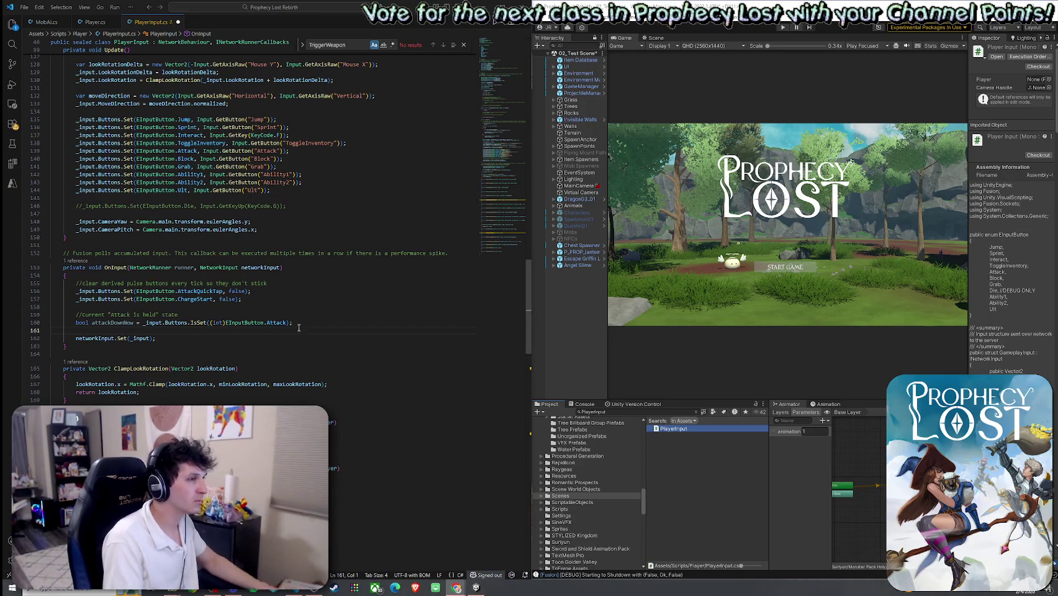
Replace the comment and attackDownNow lines with the pasted chargeThresholdTicks code, re-indented
{"action": "left_click_drag", "start_coordinate": [292, 323], "coordinate": [65, 323]}
{"action": "key", "text": "ctrl+v"}
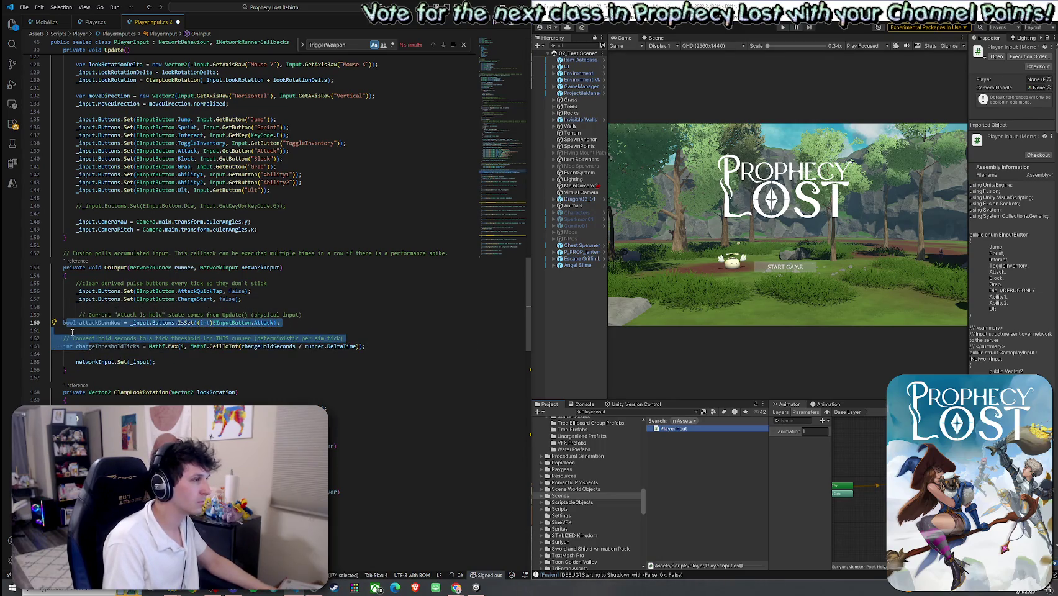
{"action": "key", "text": "Tab"}
{"action": "left_click", "coordinate": [176, 323]}
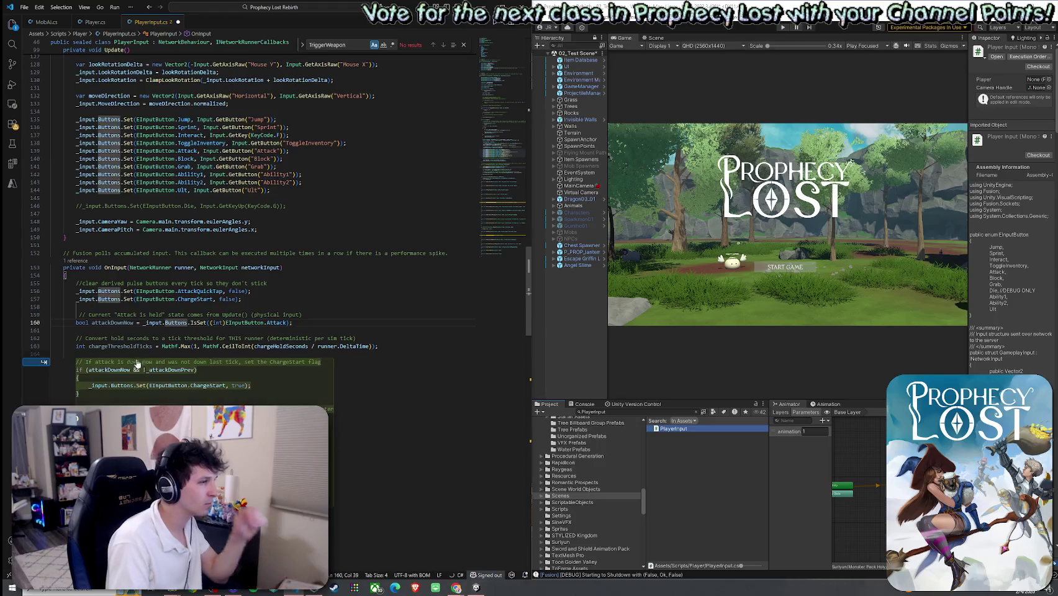
Paste the if (attackDownNow) block counting _attackHeldTicks and firing ChargeStart below
{"action": "left_click", "coordinate": [136, 363]}
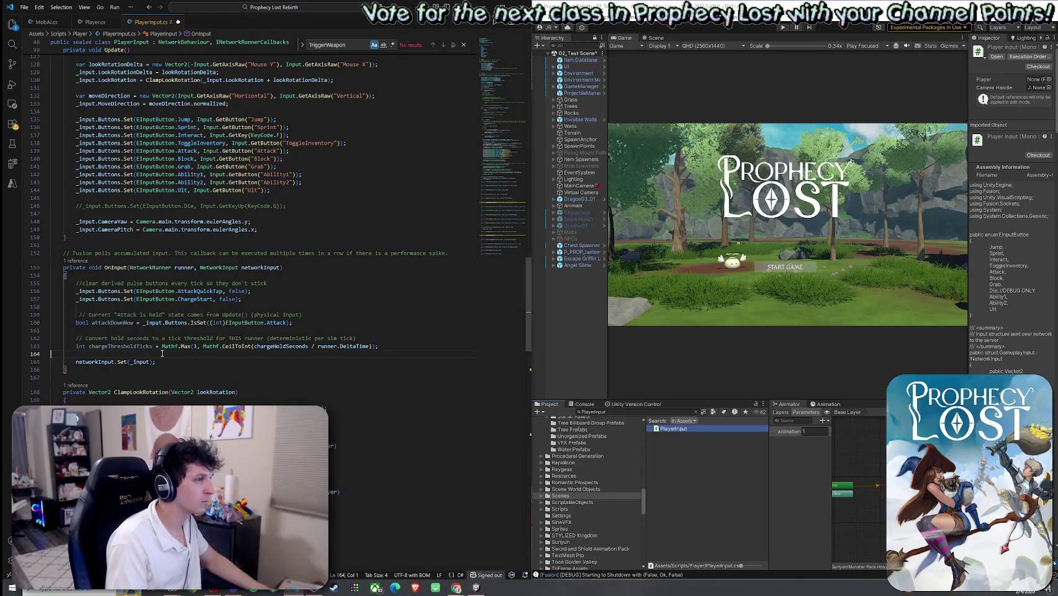
{"action": "key", "text": "Return"}
{"action": "key", "text": "ctrl+v"}
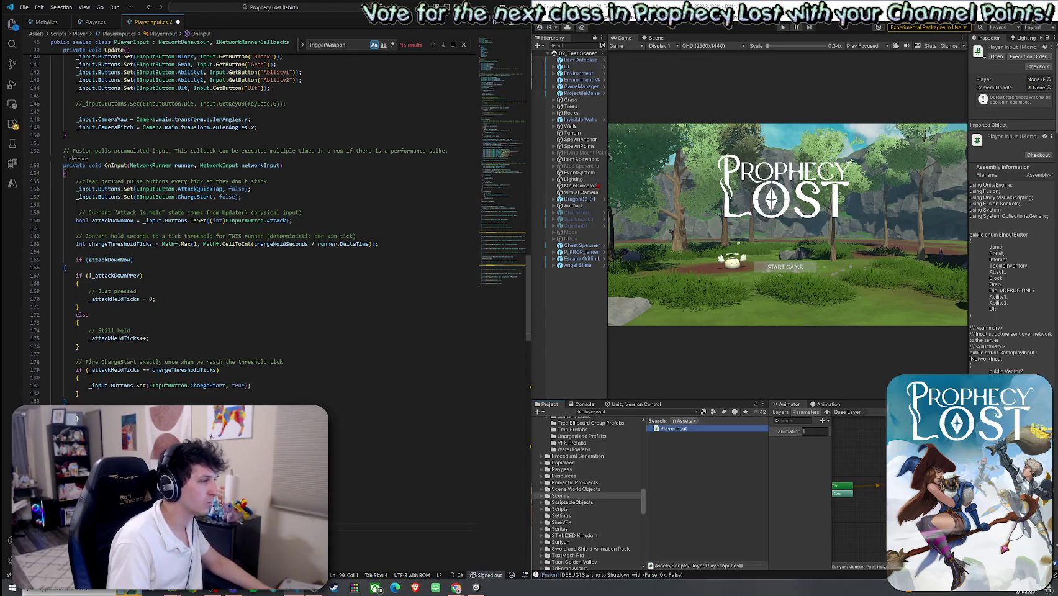
Reformat the pasted charge block's indentation and review its _attackDownPrev and _attackHeldTicks logic
{"action": "left_click_drag", "start_coordinate": [69, 401], "coordinate": [45, 259]}
{"action": "key", "text": "ctrl+k"}
{"action": "key", "text": "ctrl+f"}
{"action": "left_click", "coordinate": [109, 270]}
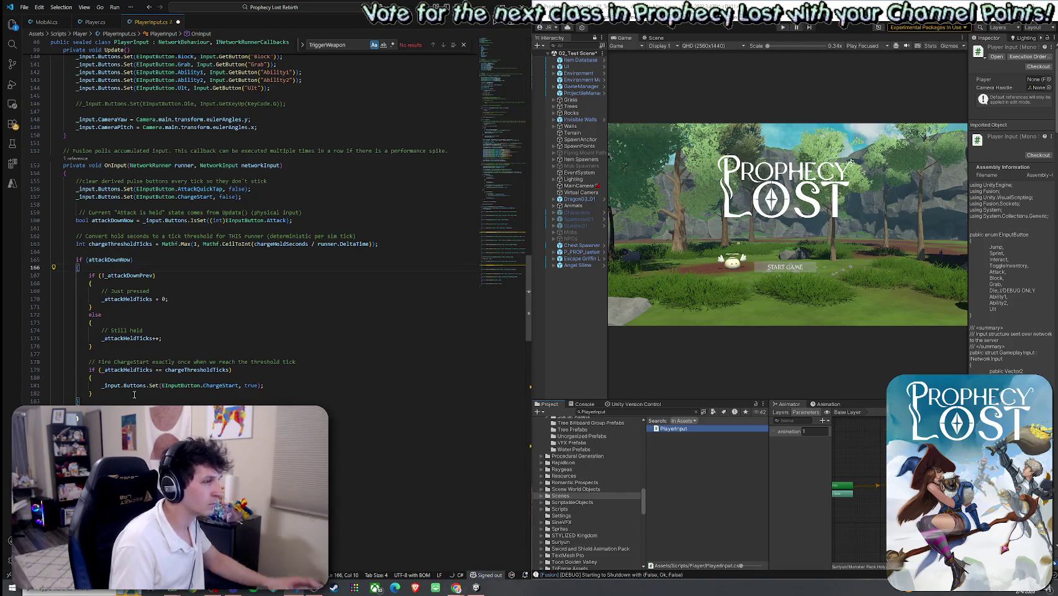
{"action": "left_click", "coordinate": [123, 290]}
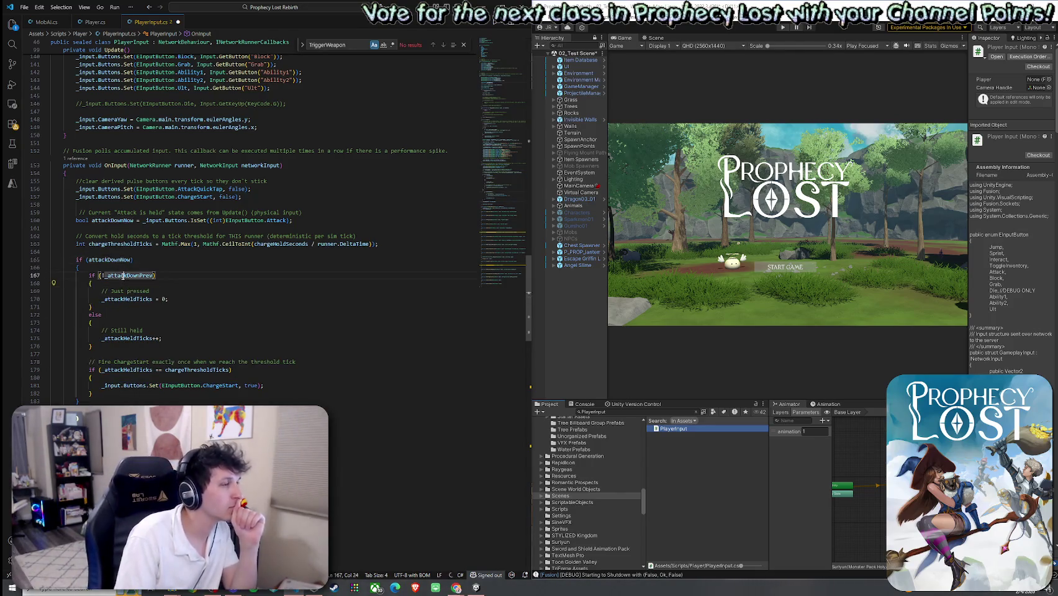
{"action": "left_click", "coordinate": [136, 369]}
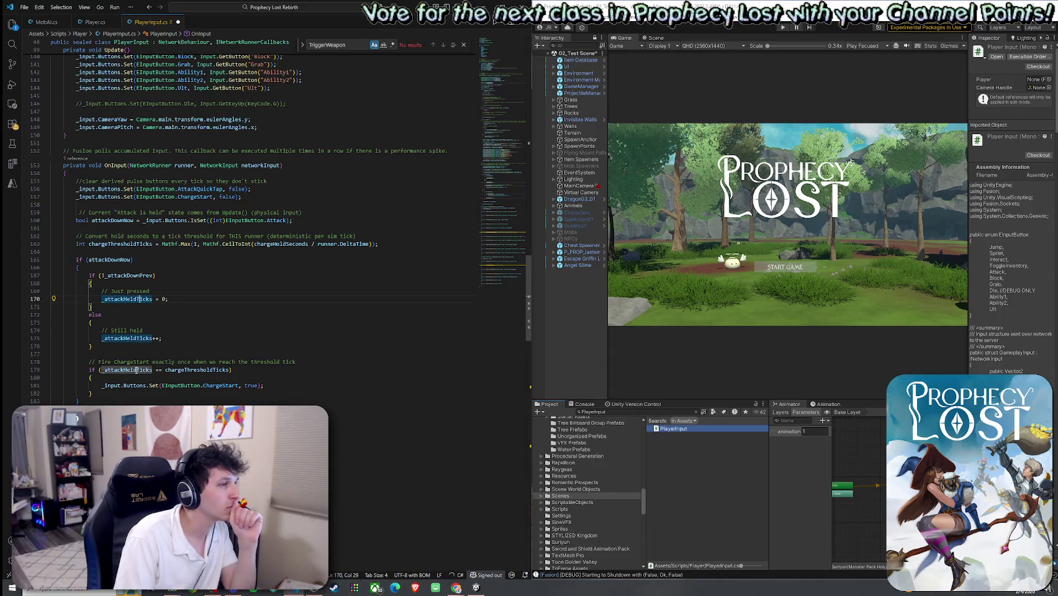
{"action": "left_click", "coordinate": [264, 385]}
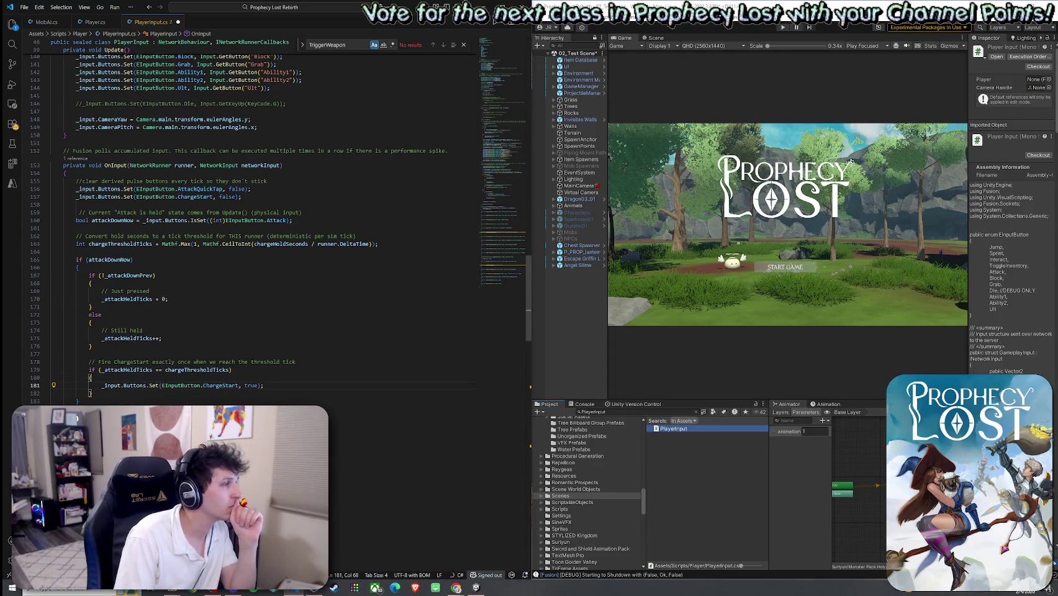
{"action": "scroll", "coordinate": [182, 398], "scroll_direction": "down", "scroll_amount": 3}
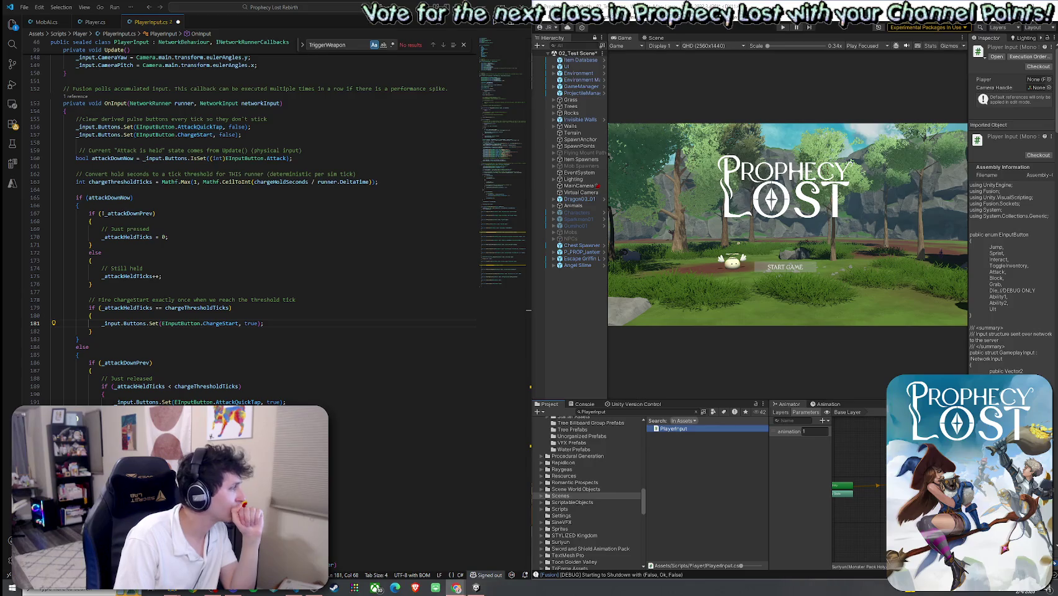
Save PlayerInput.cs with Ctrl+S and open Player.cs from the breadcrumb file list
{"action": "left_click", "coordinate": [39, 7]}
{"action": "key", "text": "Escape"}
{"action": "key", "text": "ctrl+s"}
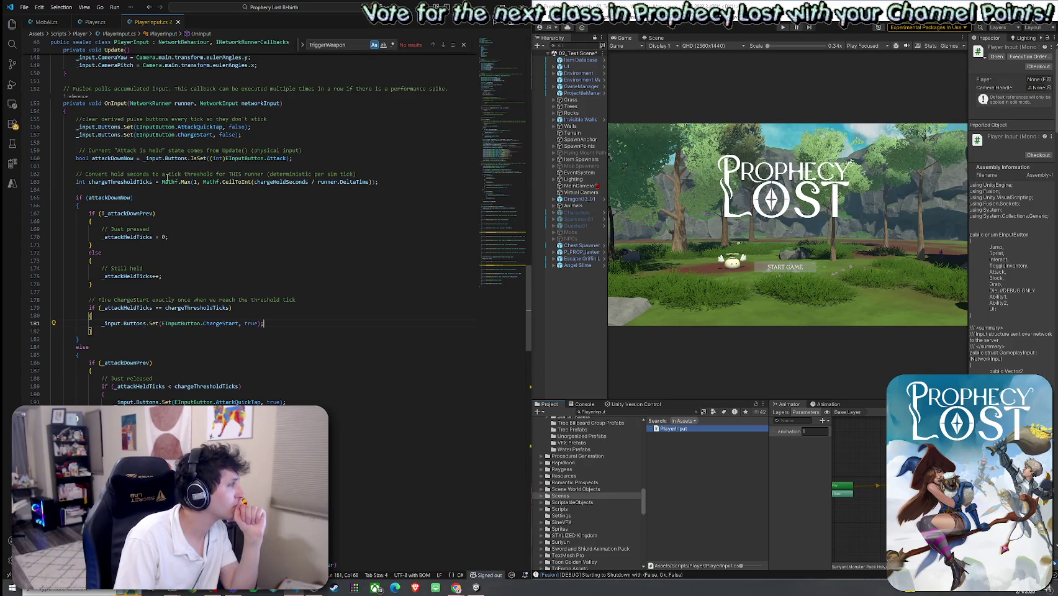
{"action": "left_click", "coordinate": [96, 36]}
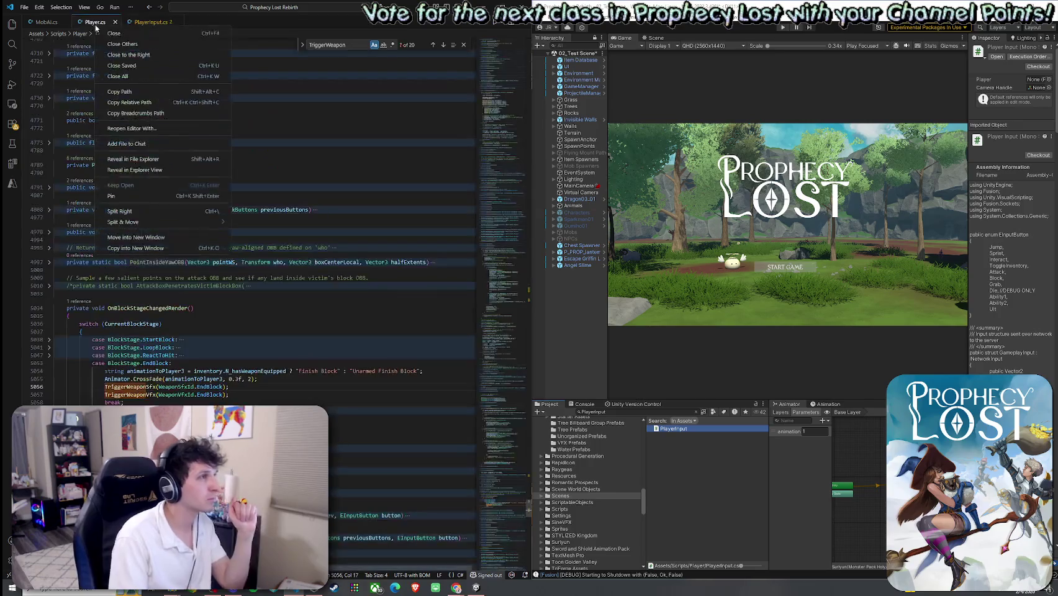
{"action": "left_click", "coordinate": [146, 165]}
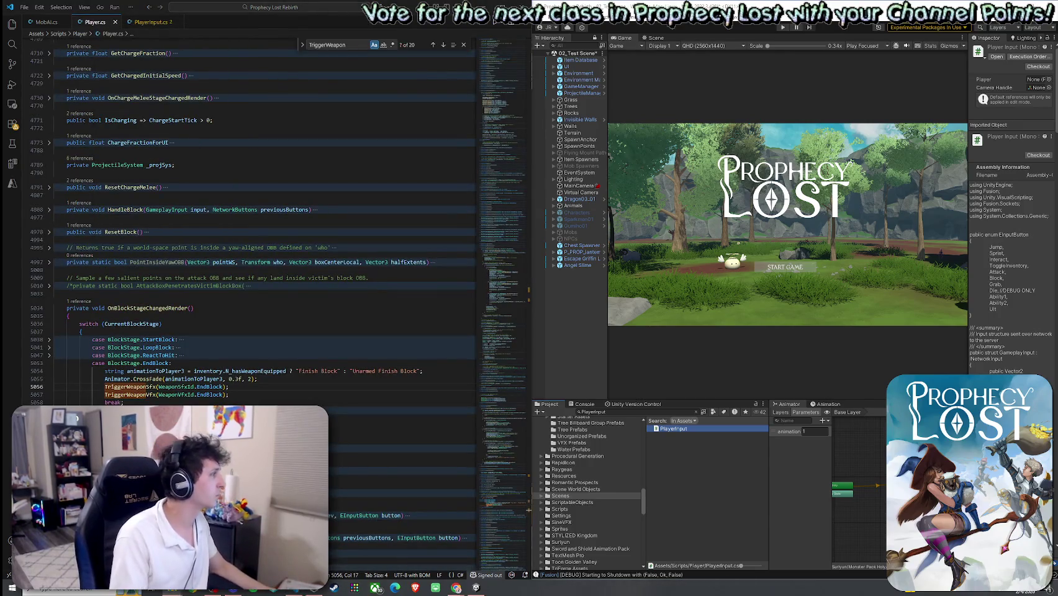